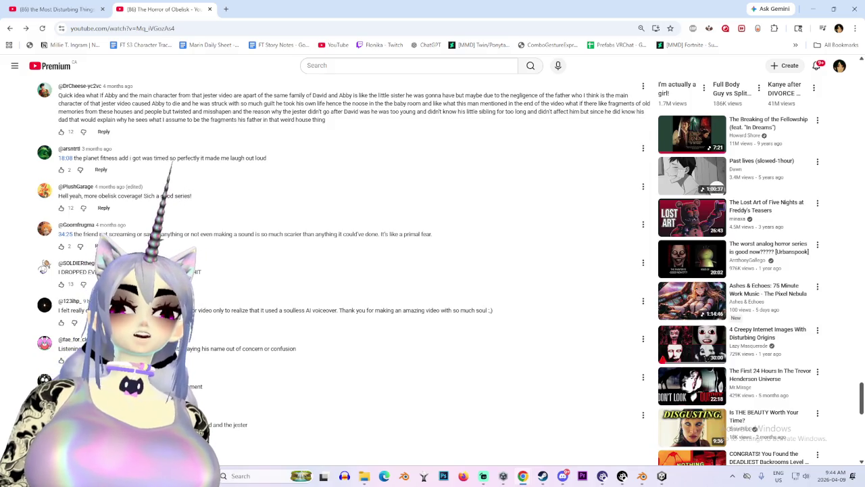
# Scroll down through the comments on The Horror of Obelisk video
pyautogui.scroll(-15, 338, 270)
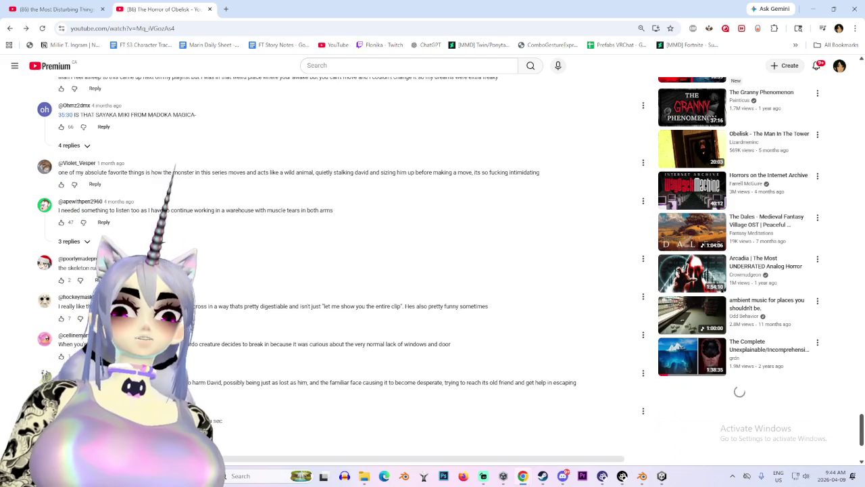
pyautogui.scroll(-2, 338, 270)
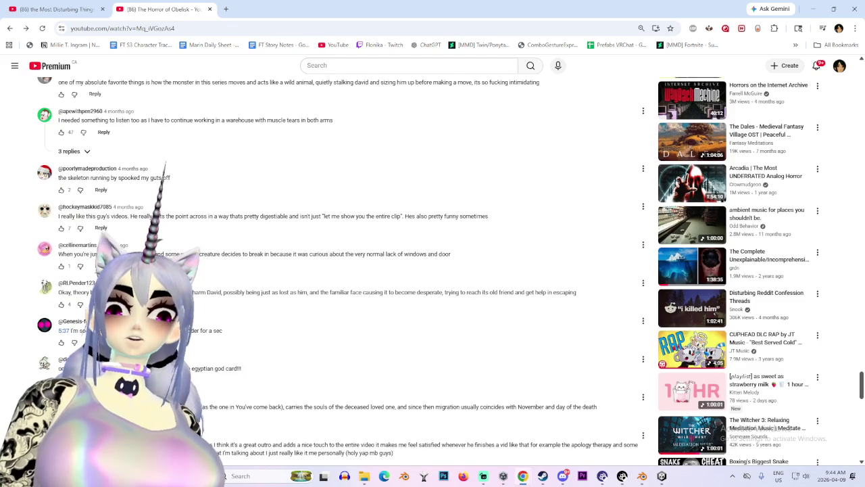
pyautogui.scroll(-3, 338, 271)
pyautogui.scroll(-2, 338, 270)
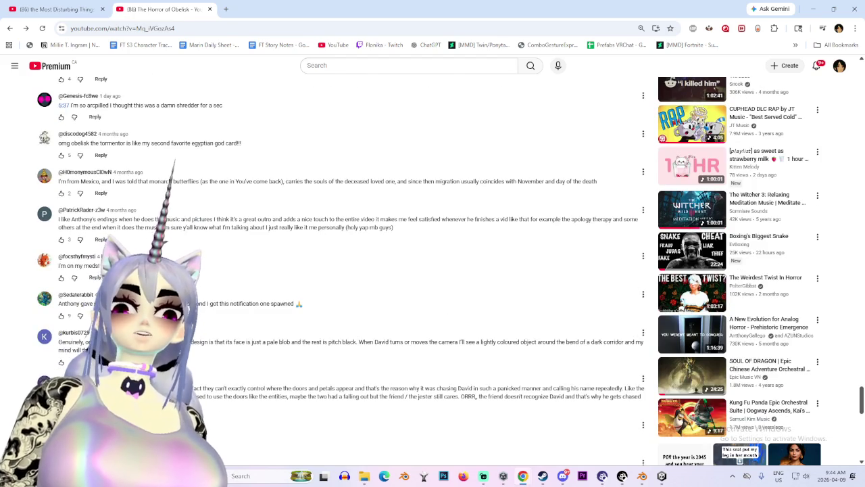
pyautogui.scroll(-2, 338, 270)
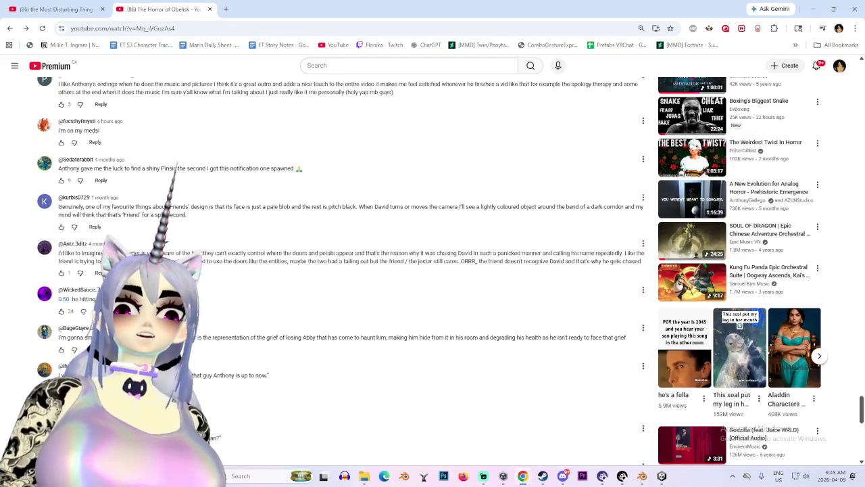
pyautogui.scroll(-1, 338, 271)
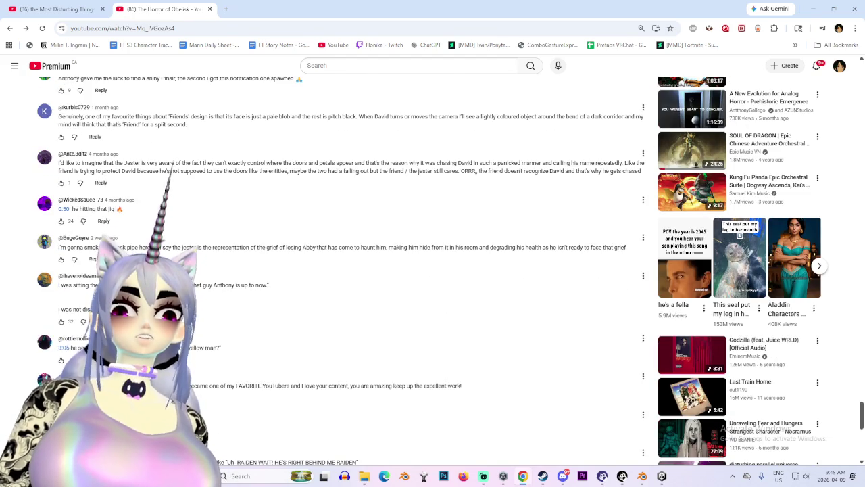
pyautogui.scroll(-2, 338, 270)
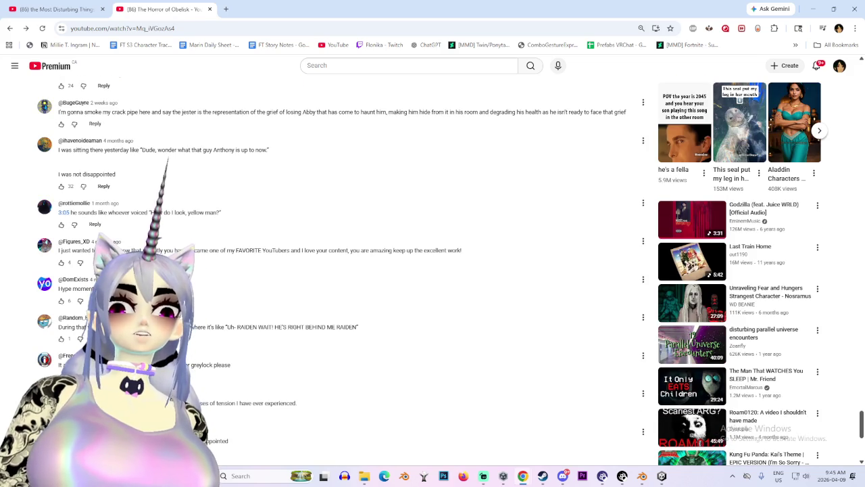
pyautogui.scroll(-1, 338, 270)
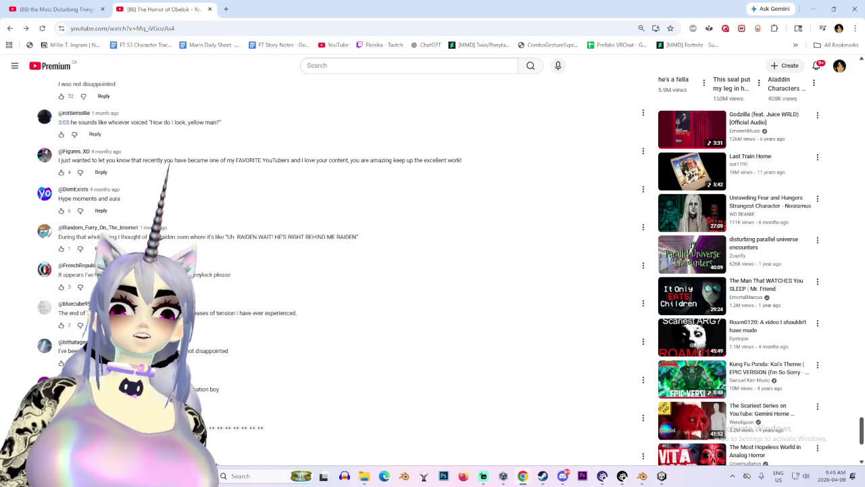
pyautogui.scroll(-3, 337, 270)
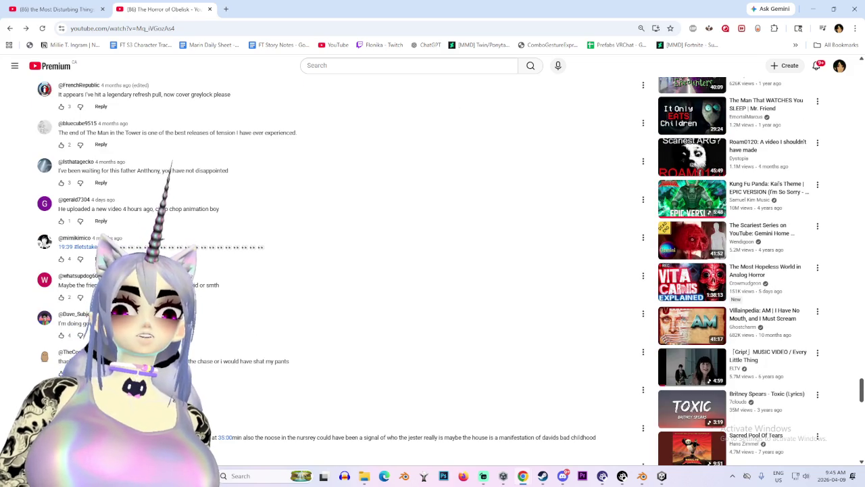
pyautogui.scroll(-3, 338, 270)
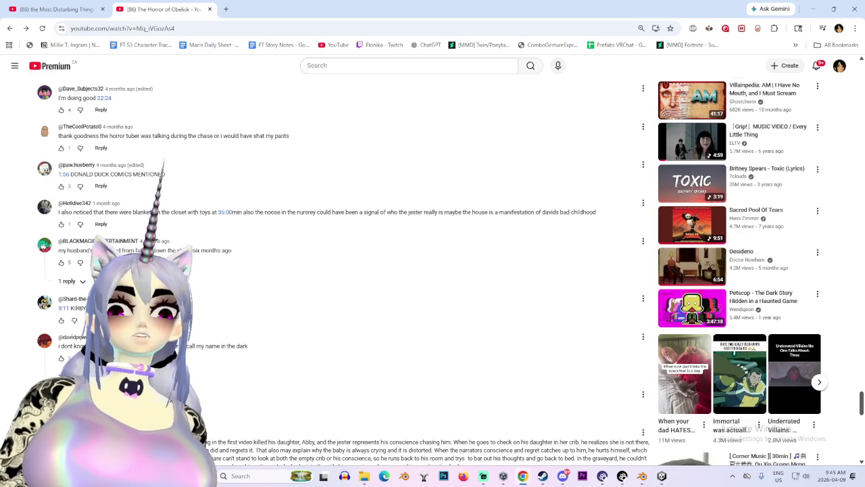
pyautogui.scroll(-4, 338, 270)
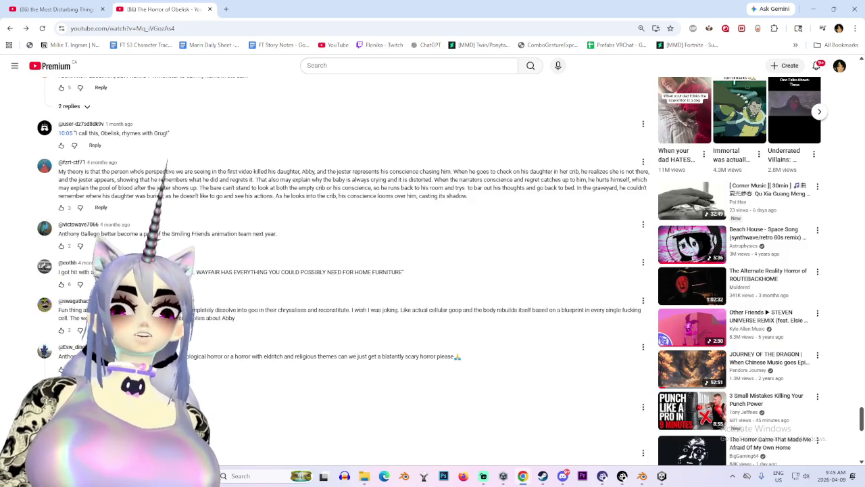
pyautogui.scroll(-2, 338, 271)
pyautogui.scroll(-1, 338, 271)
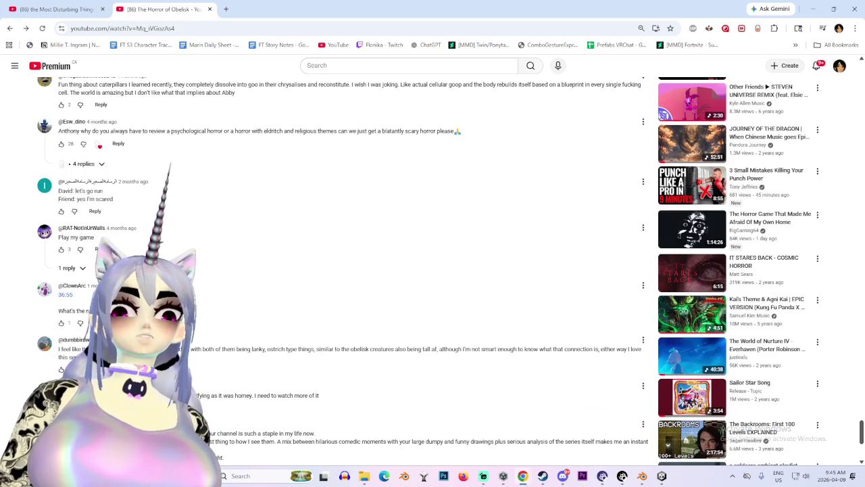
pyautogui.scroll(-2, 338, 270)
pyautogui.scroll(-3, 338, 270)
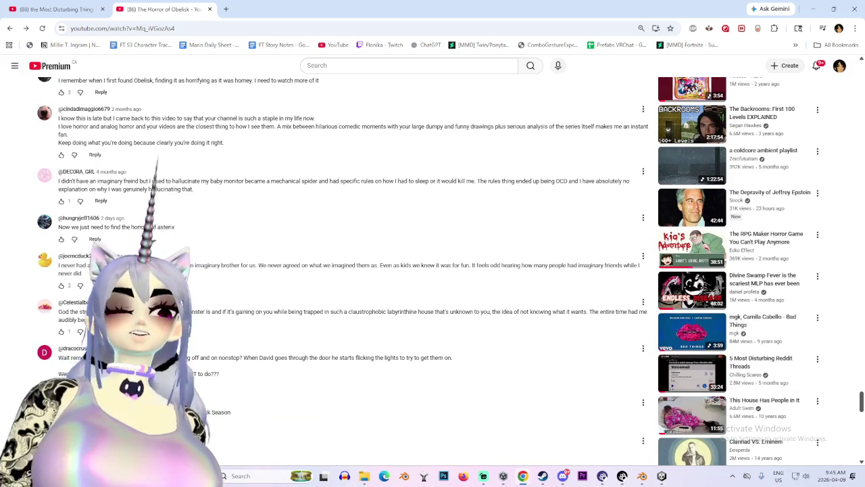
pyautogui.scroll(-5, 432, 270)
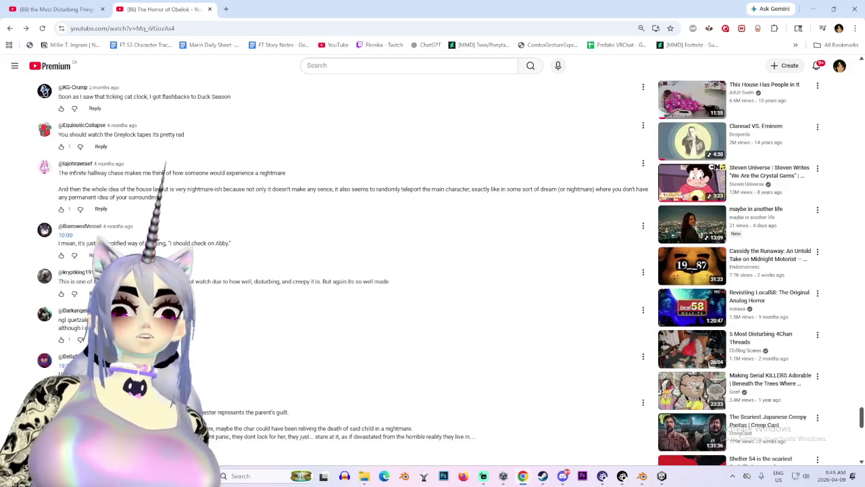
# Finish reading the comments and go back to the YouTube home feed via the logo
pyautogui.scroll(-5, 433, 270)
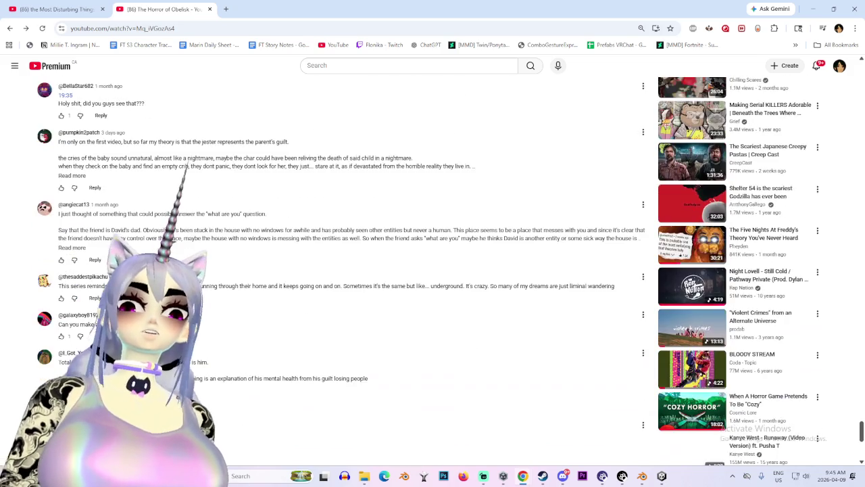
pyautogui.scroll(-1, 432, 271)
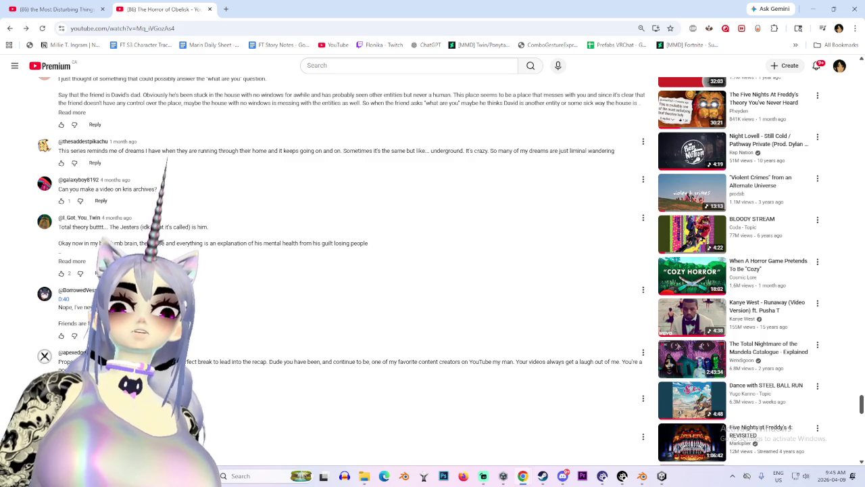
pyautogui.scroll(-2, 433, 270)
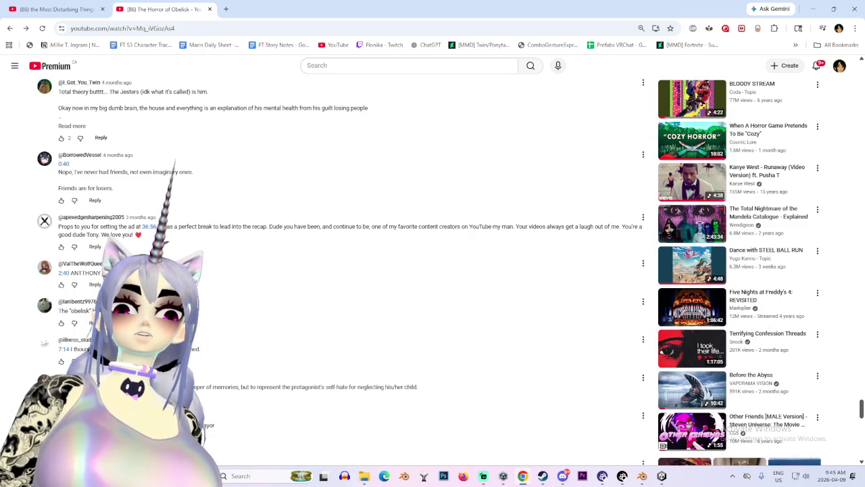
pyautogui.moveTo(692, 308)
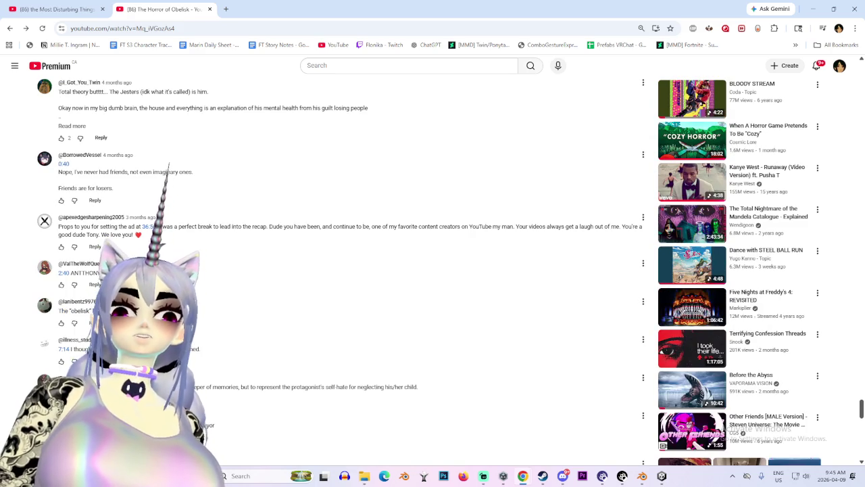
pyautogui.click(50, 66)
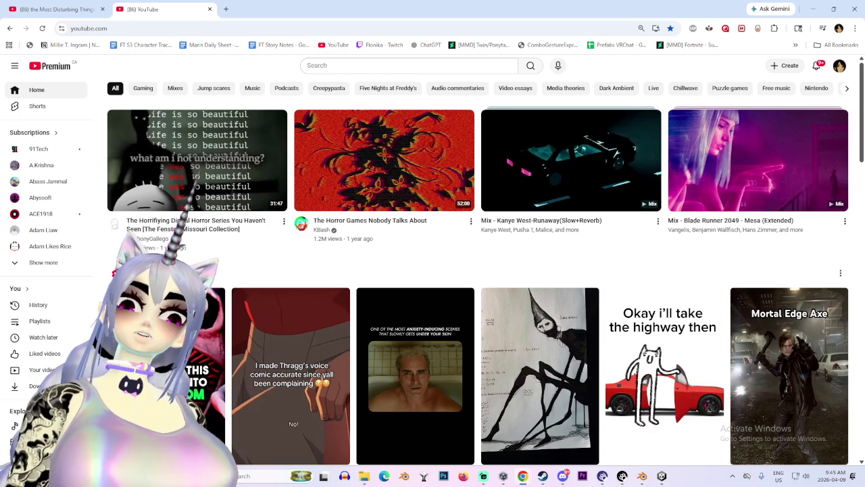
# Bring the Unity avatar project forward and frame MARIN SINGLE BRAID 04 in the Scene view
pyautogui.click(642, 476)
pyautogui.click(662, 476)
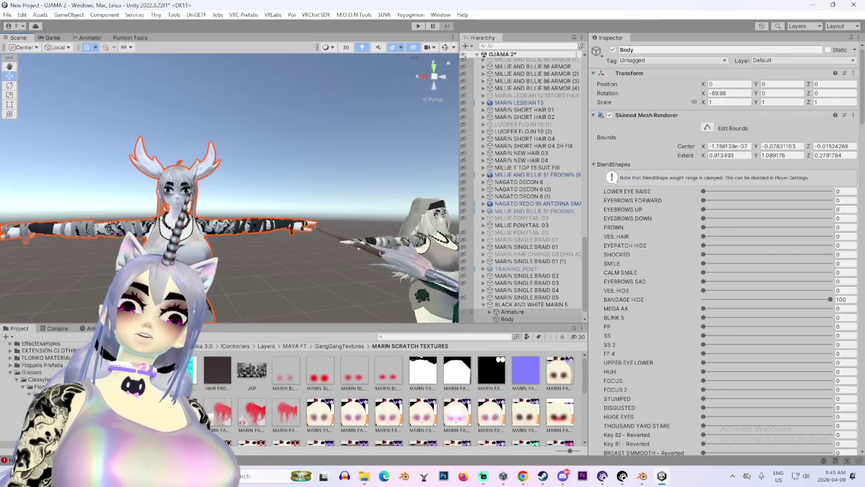
pyautogui.click(527, 290)
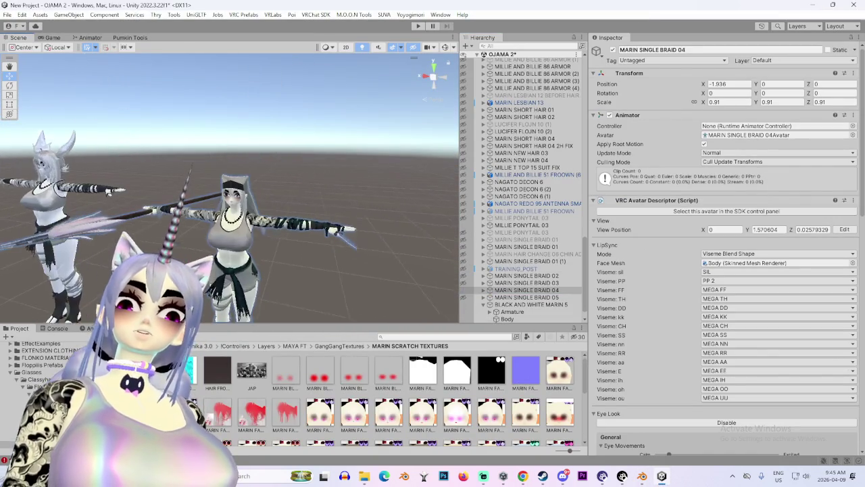
pyautogui.scroll(10, 229, 188)
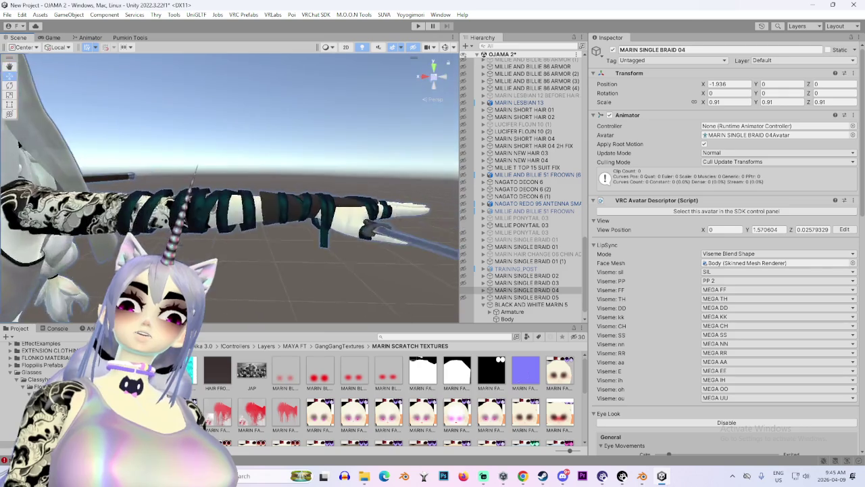
pyautogui.press('f')
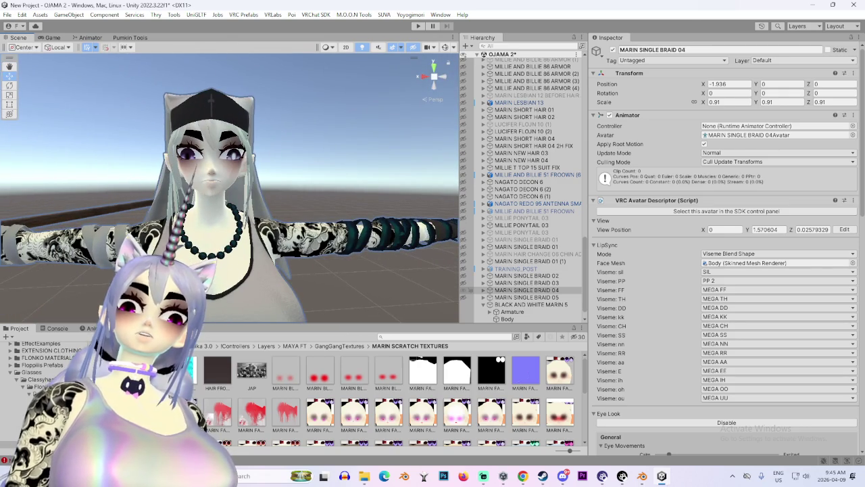
# Expand MARIN SINGLE BRAID 04 and inspect its Body mesh blendshapes
pyautogui.click(484, 290)
pyautogui.click(507, 304)
pyautogui.scroll(-5, 726, 270)
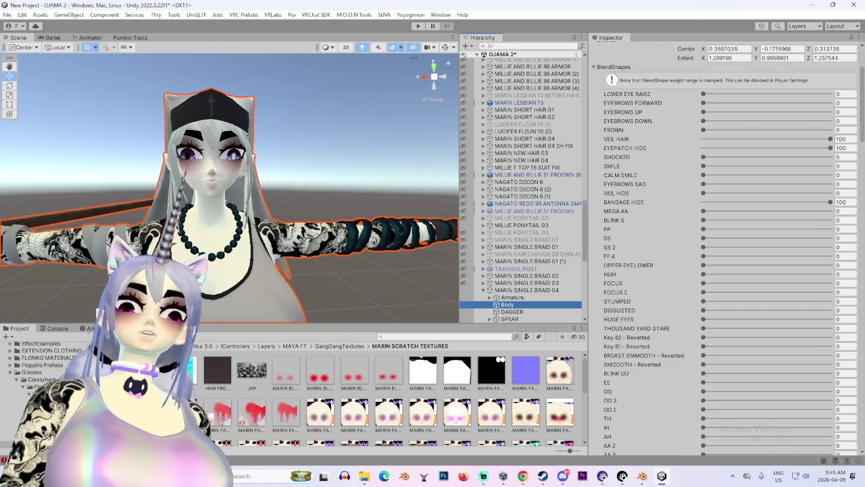
pyautogui.scroll(-20, 726, 250)
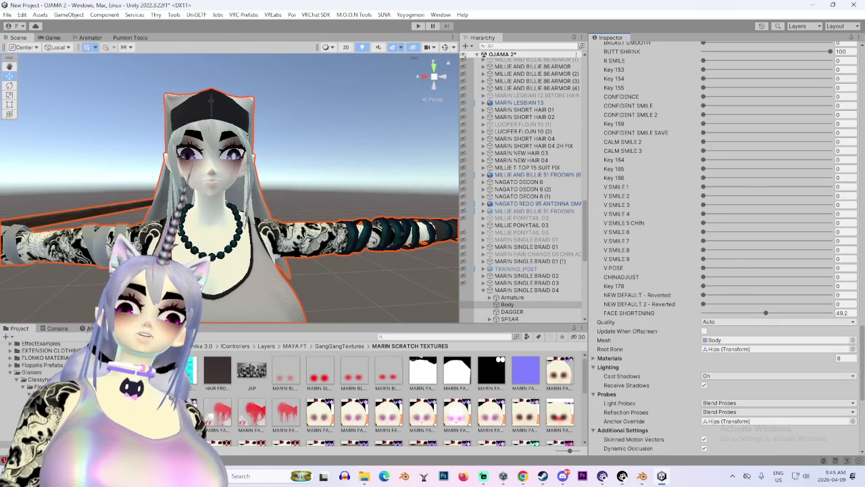
# Select MARIN SINGLE BRAID 03 and review its descriptor, playable layers and expressions
pyautogui.click(526, 282)
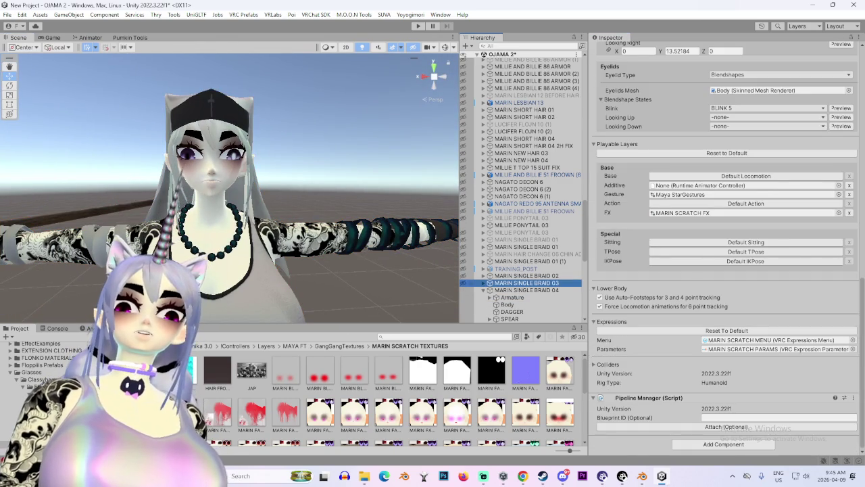
pyautogui.scroll(-10, 230, 189)
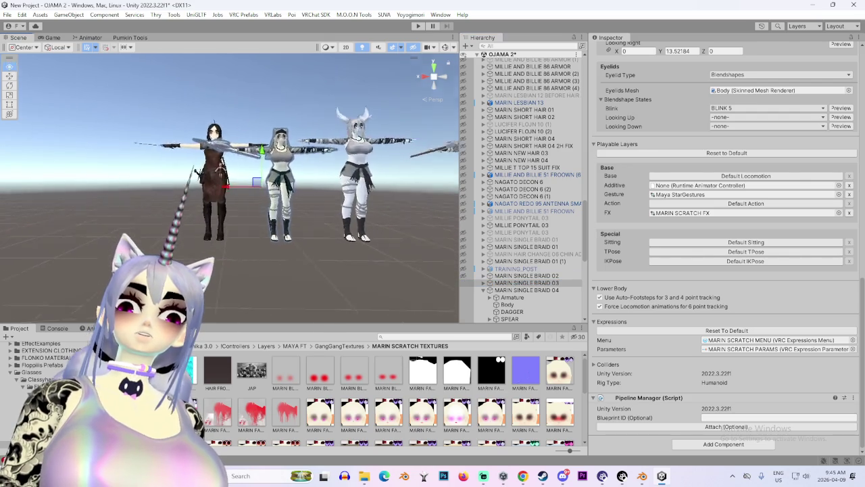
pyautogui.scroll(10, 229, 190)
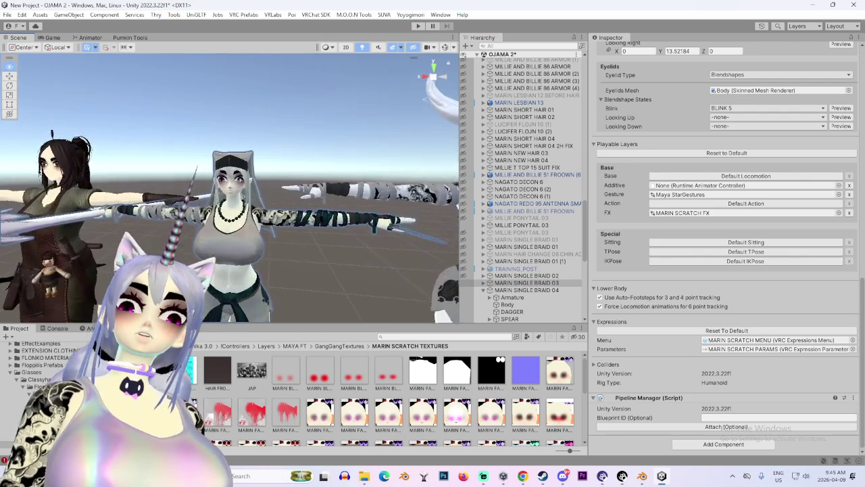
pyautogui.scroll(4, 229, 189)
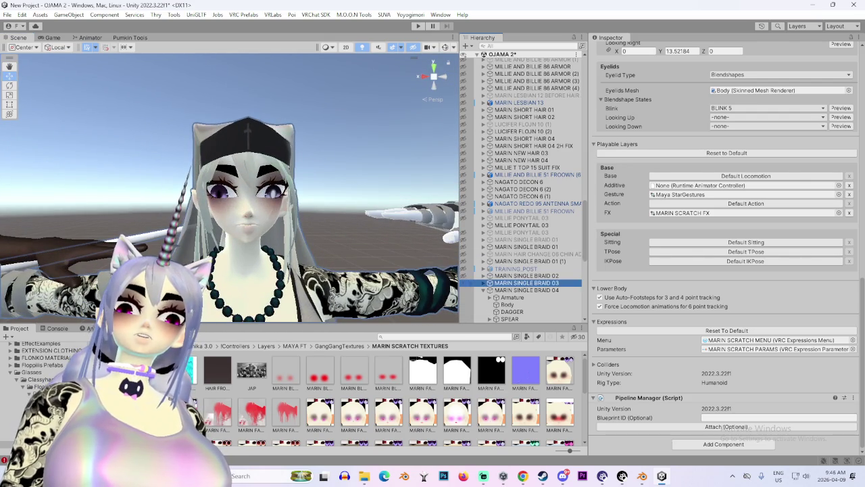
# On MARIN SINGLE BRAID 03's Body, raise NEW DEFAULT 2 - Reverted to full and test NEW DEFAULT - Reverted
pyautogui.click(507, 297)
pyautogui.scroll(-15, 723, 250)
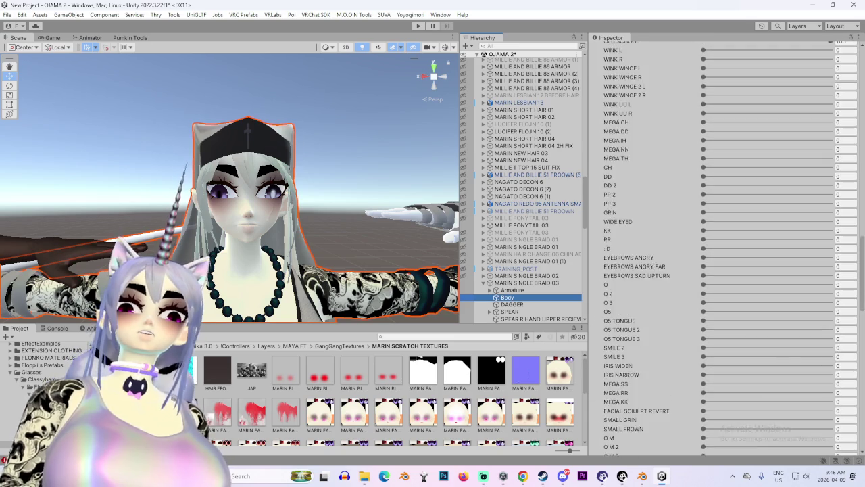
pyautogui.scroll(-10, 723, 250)
pyautogui.scroll(1, 727, 246)
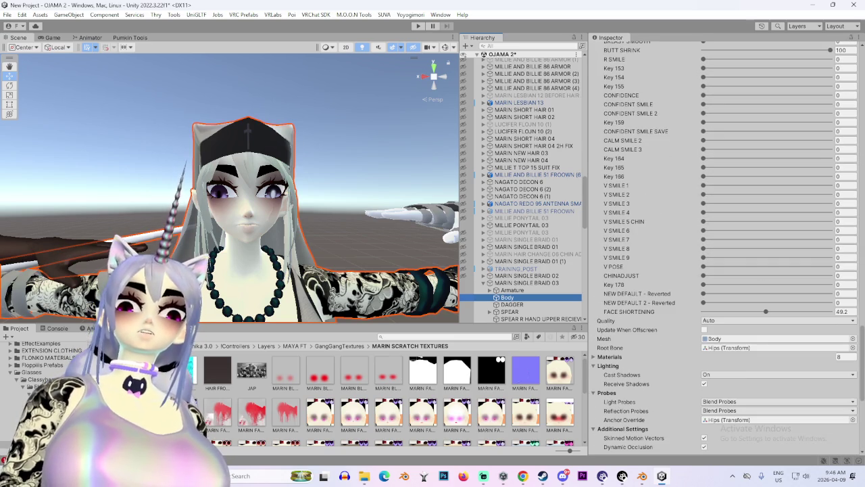
pyautogui.click(846, 302)
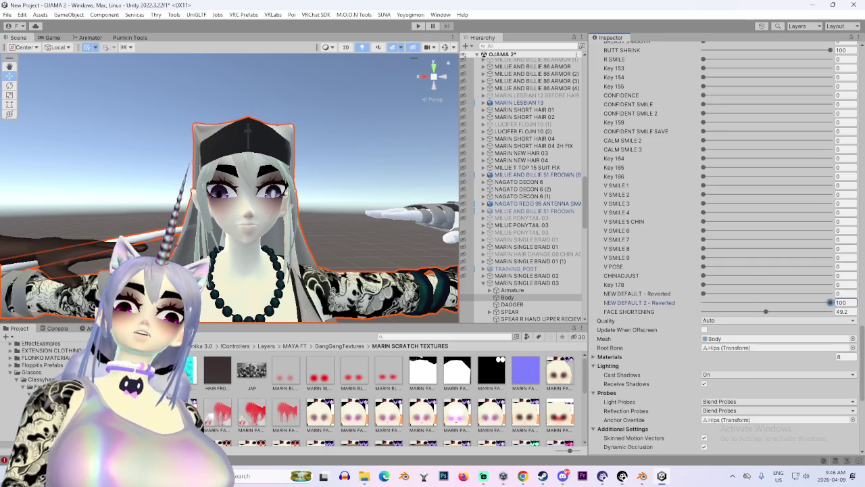
pyautogui.moveTo(703, 302); pyautogui.dragTo(830, 302)
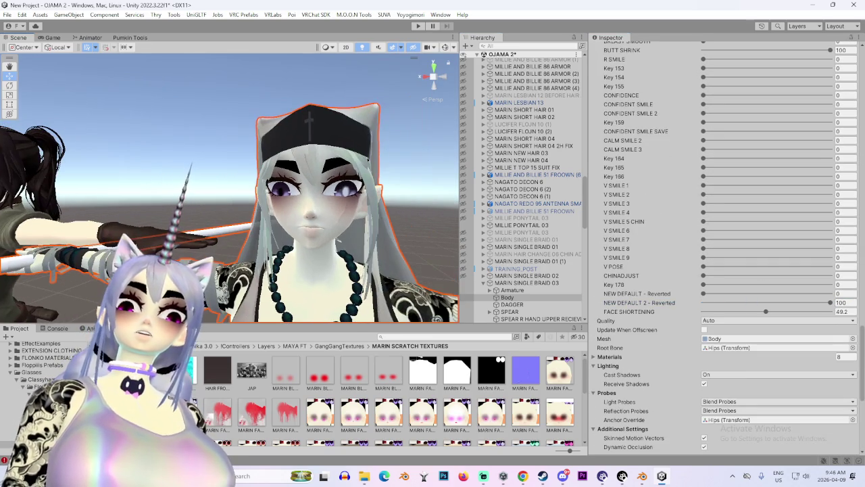
pyautogui.click(830, 294)
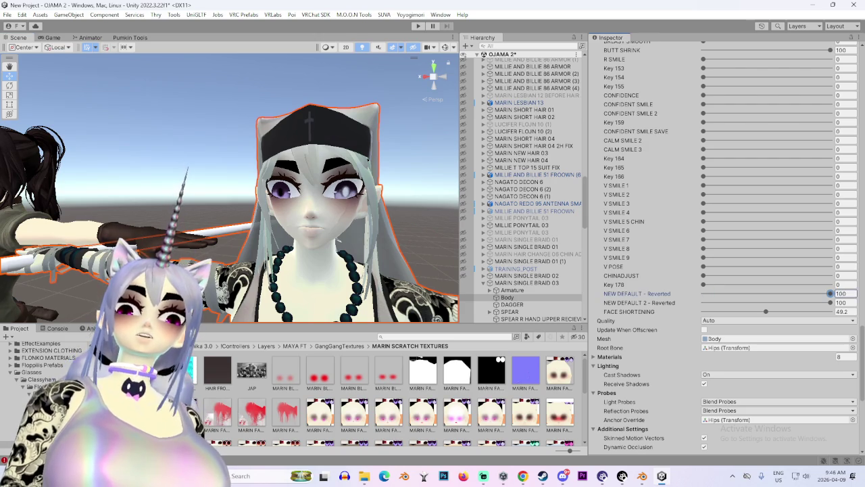
pyautogui.moveTo(830, 293); pyautogui.dragTo(704, 293)
# Orbit around the avatar while dropping NEW DEFAULT 2 - Reverted back to 0 and rechecking both values
pyautogui.moveTo(270, 203); pyautogui.dragTo(169, 203)
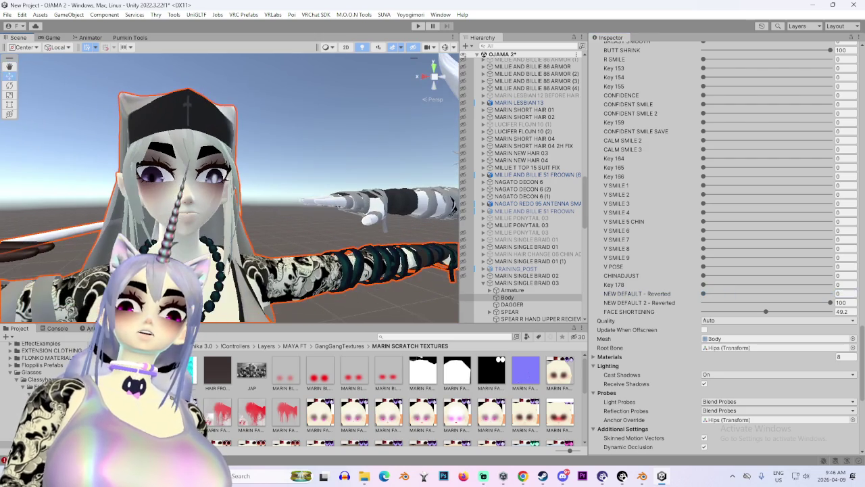
pyautogui.moveTo(829, 302)
pyautogui.mouseDown()
pyautogui.moveTo(703, 302)
pyautogui.moveTo(830, 303)
pyautogui.mouseUp()
pyautogui.moveTo(270, 203); pyautogui.dragTo(203, 203)
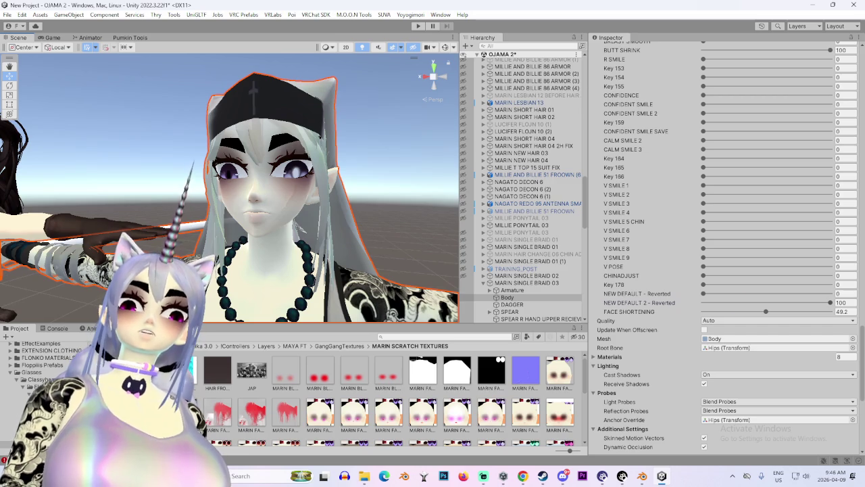
pyautogui.click(830, 303)
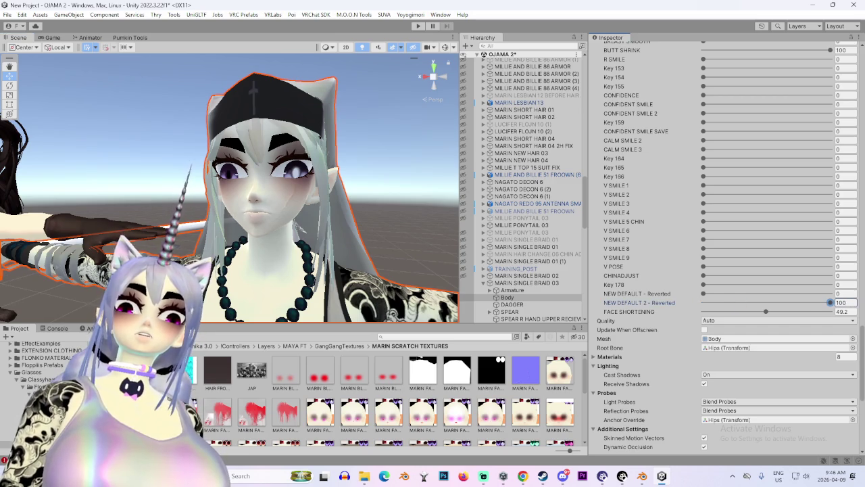
pyautogui.moveTo(229, 189); pyautogui.dragTo(182, 189)
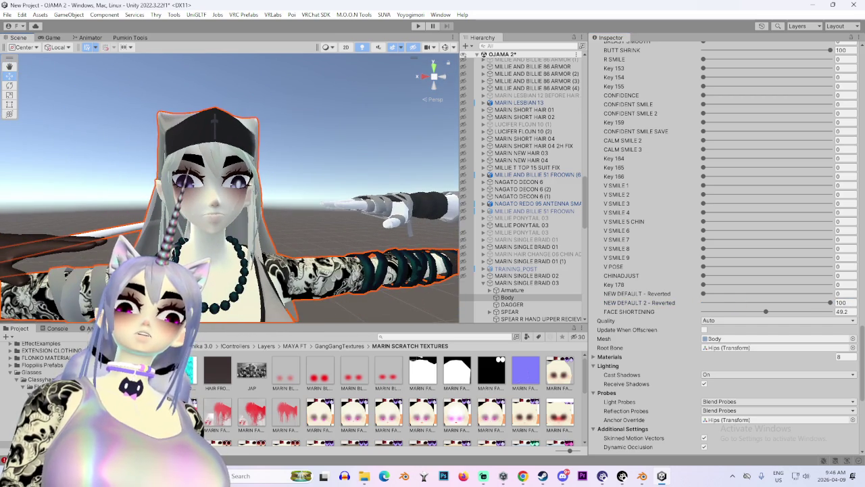
pyautogui.click(703, 293)
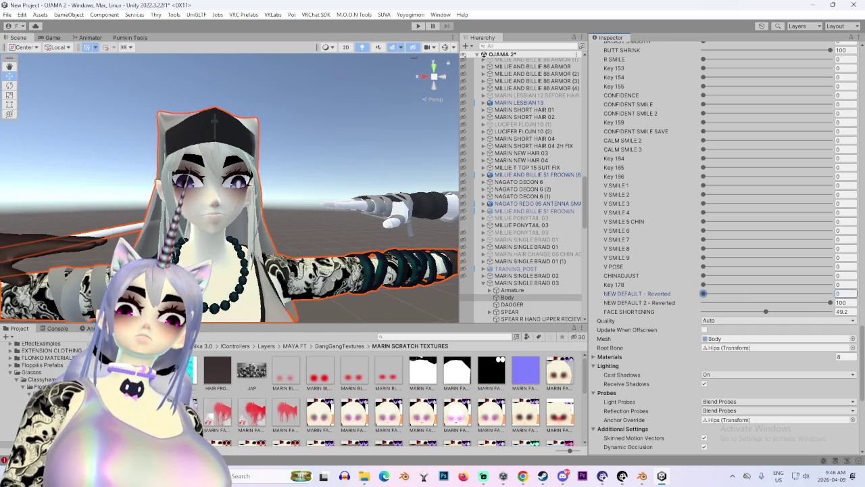
pyautogui.moveTo(202, 189); pyautogui.dragTo(125, 189)
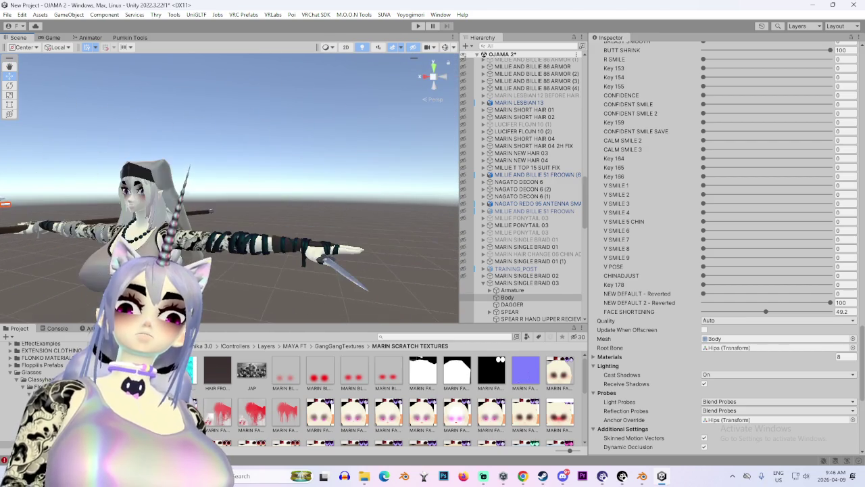
# Select and frame MARIN SINGLE BRAID 04's body, then set NEW DEFAULT 2 - Reverted to 100
pyautogui.click(135, 203)
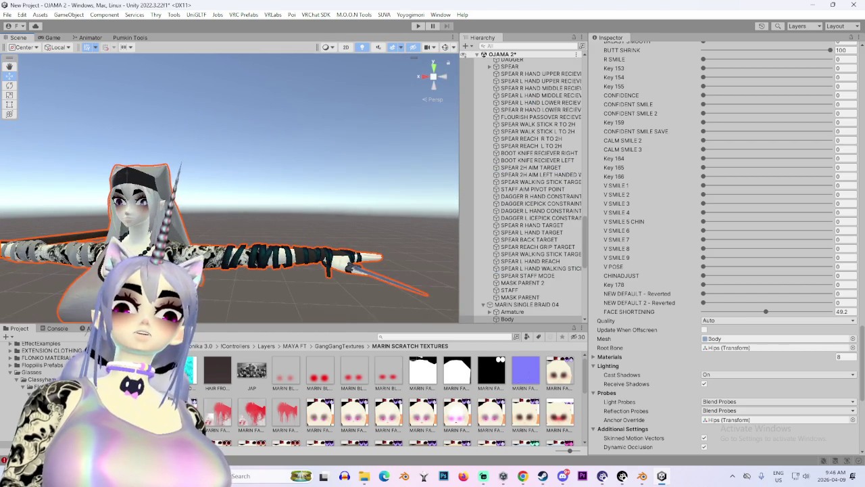
pyautogui.press('f')
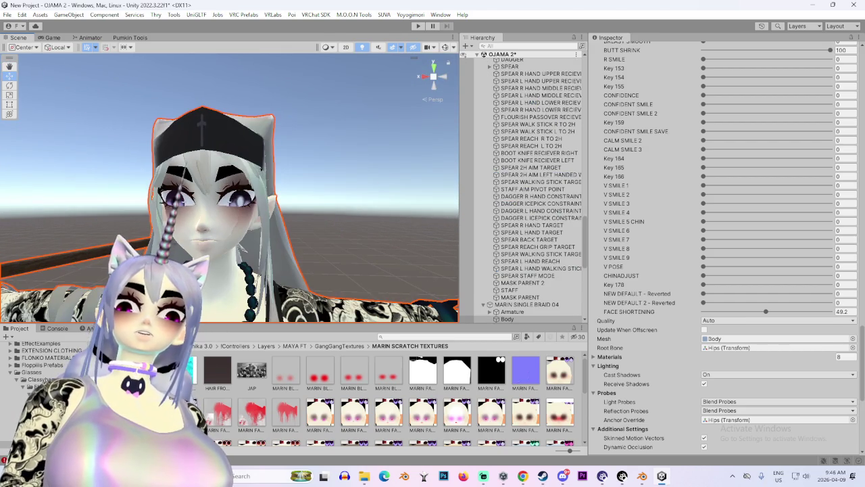
pyautogui.moveTo(702, 303); pyautogui.dragTo(830, 302)
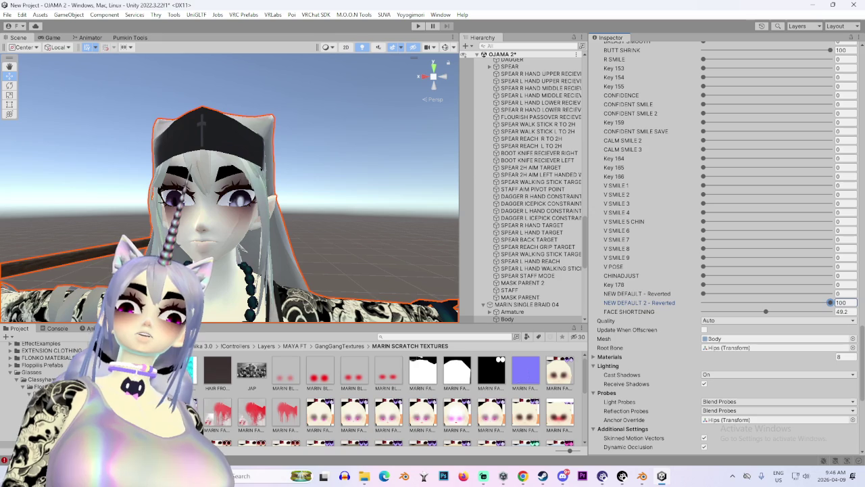
# Select MARIN SINGLE BRAID 04, detach it from its blueprint ID in Pipeline Manager, and review its descriptor
pyautogui.press('f')
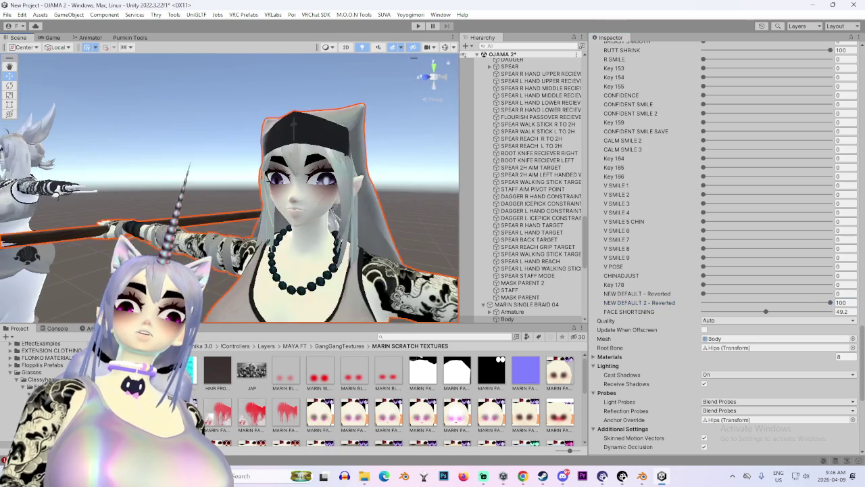
pyautogui.click(527, 304)
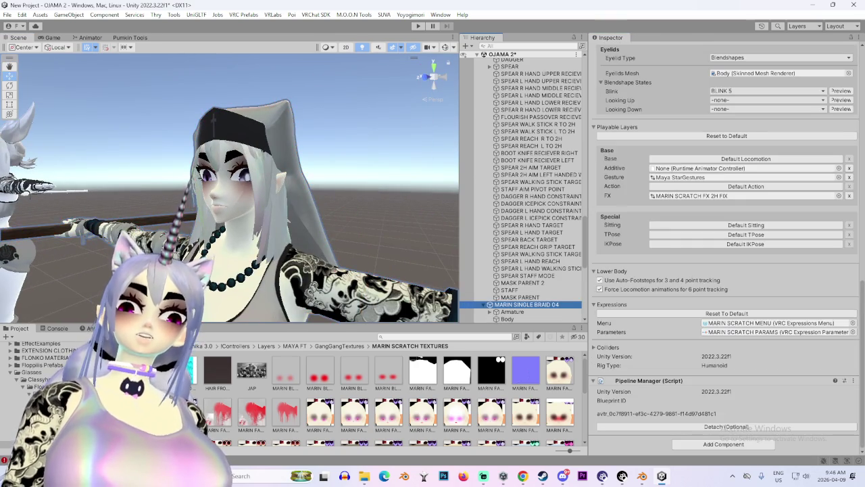
pyautogui.click(726, 426)
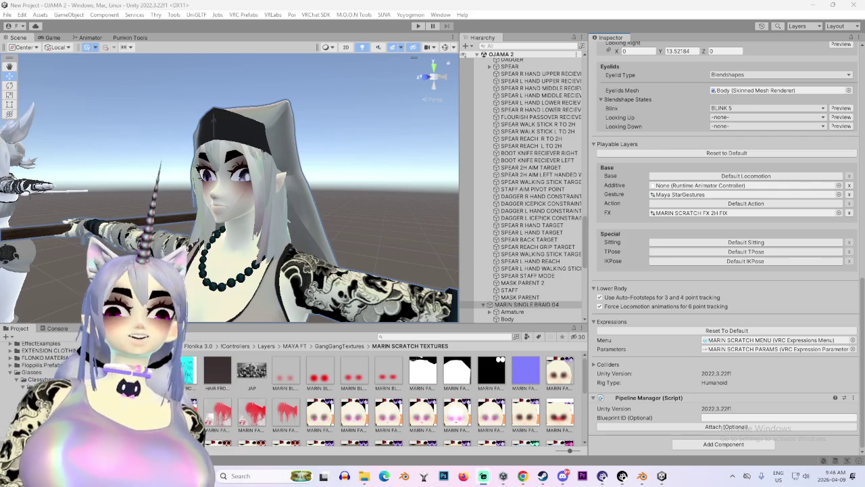
pyautogui.moveTo(523, 476)
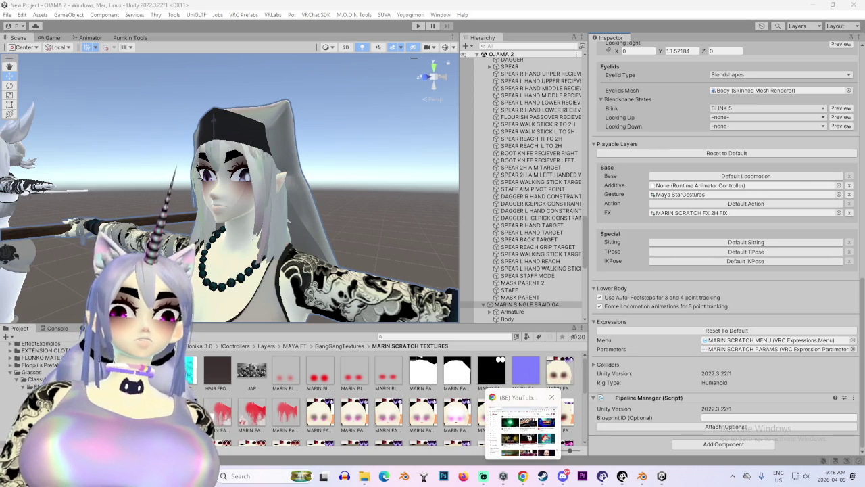
pyautogui.scroll(5, 230, 189)
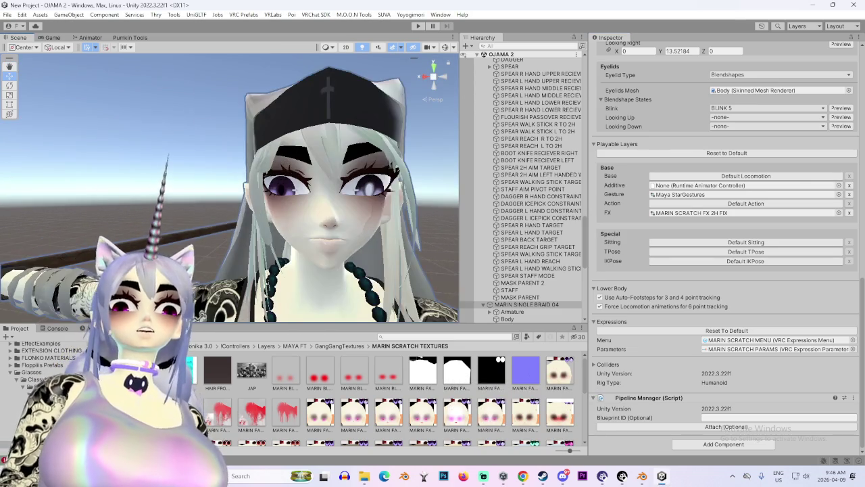
pyautogui.scroll(3, 230, 189)
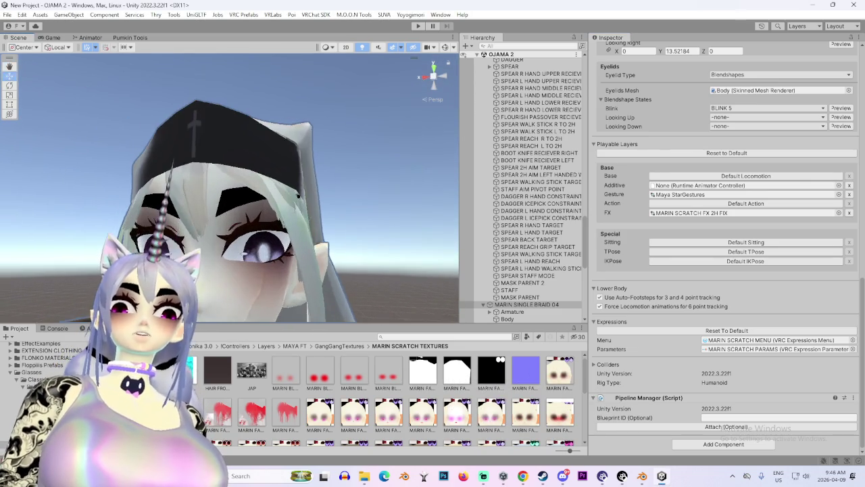
pyautogui.scroll(-2, 230, 189)
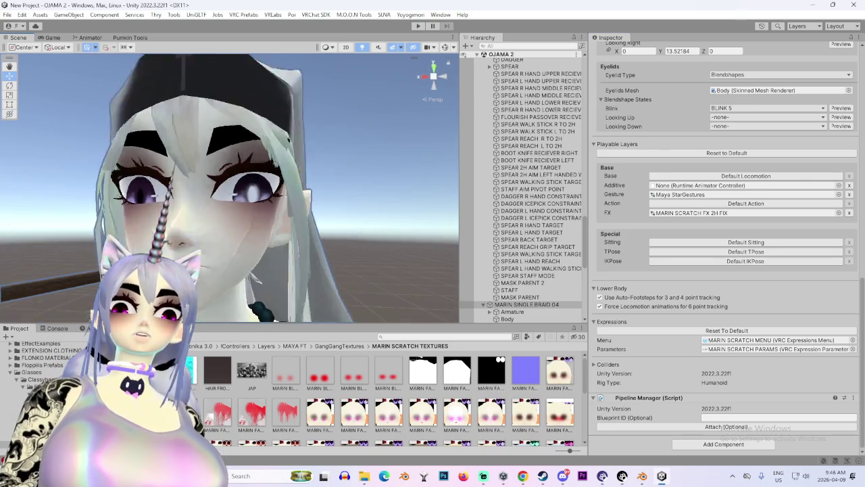
pyautogui.scroll(-2, 230, 189)
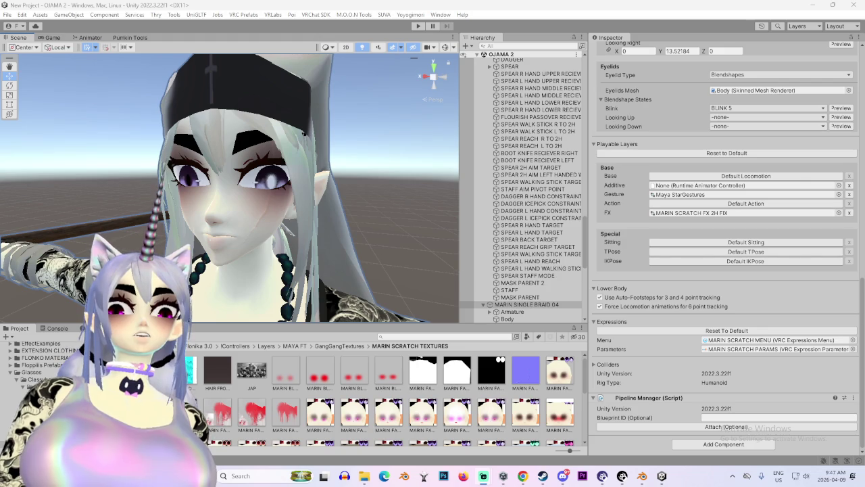
pyautogui.click(527, 304)
# Open the VRChat SDK Control Panel at Create an Avatar for MARIN SINGLE BRAID 04
pyautogui.scroll(10, 727, 250)
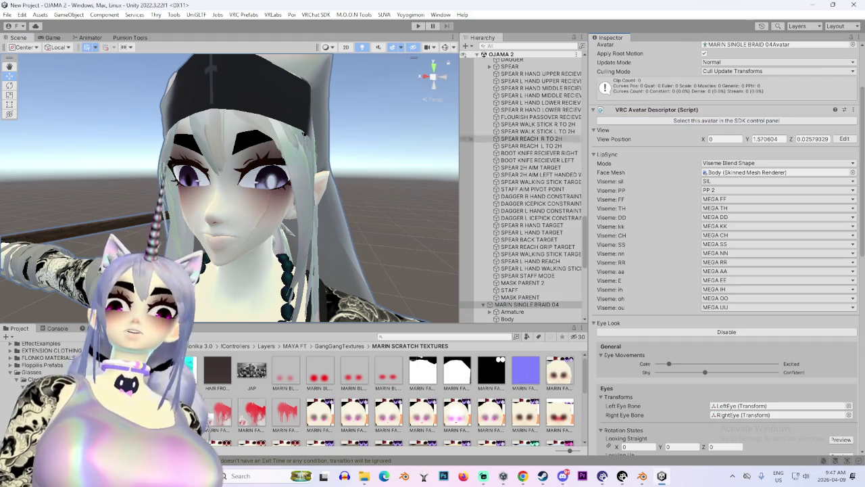
pyautogui.scroll(-2, 304, 189)
pyautogui.click(243, 15)
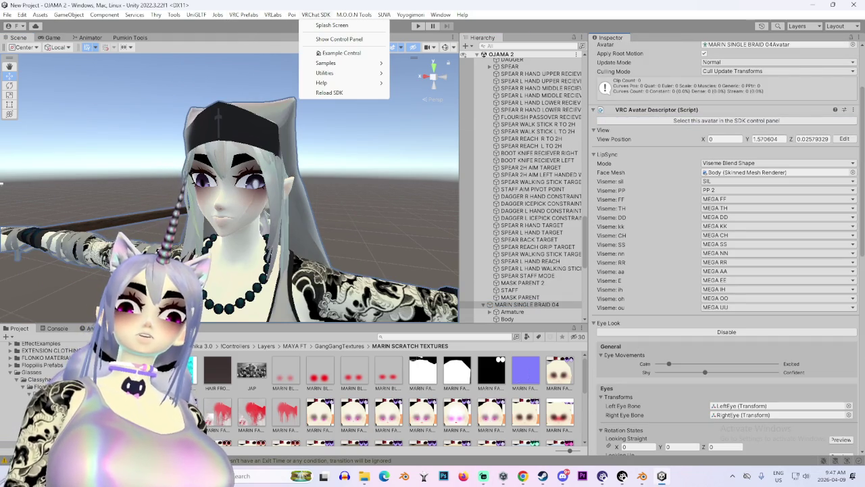
pyautogui.press('Escape')
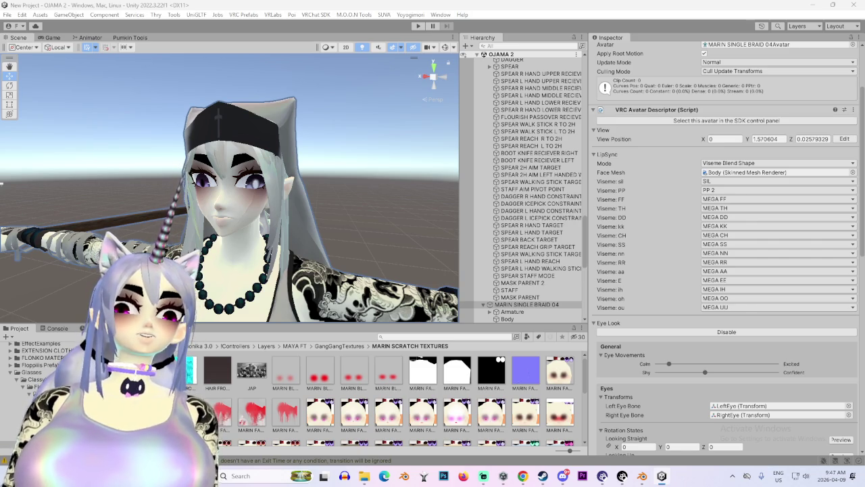
pyautogui.click(726, 120)
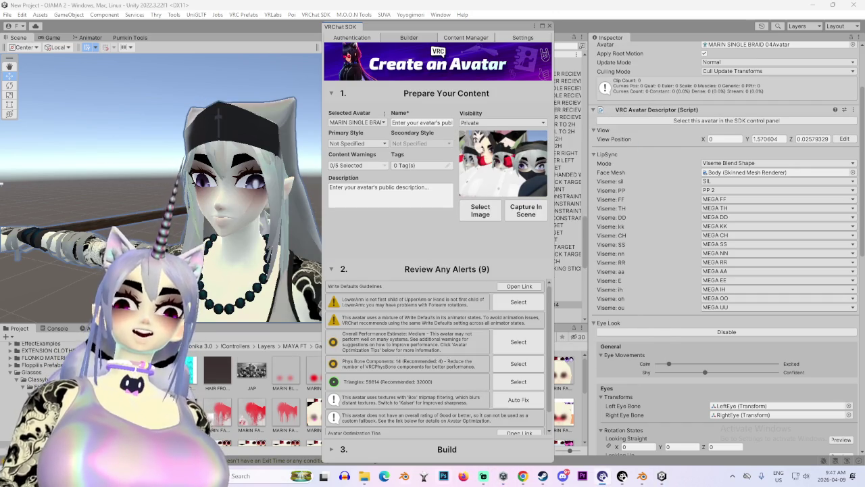
pyautogui.click(562, 476)
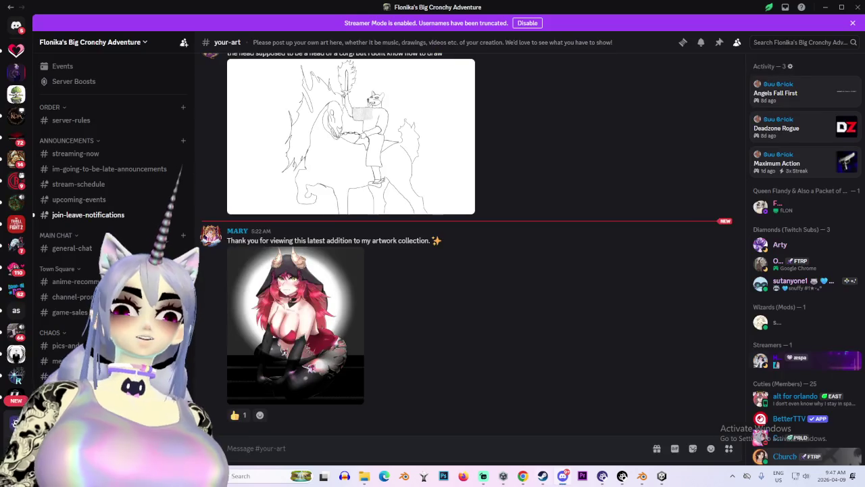
pyautogui.click(562, 476)
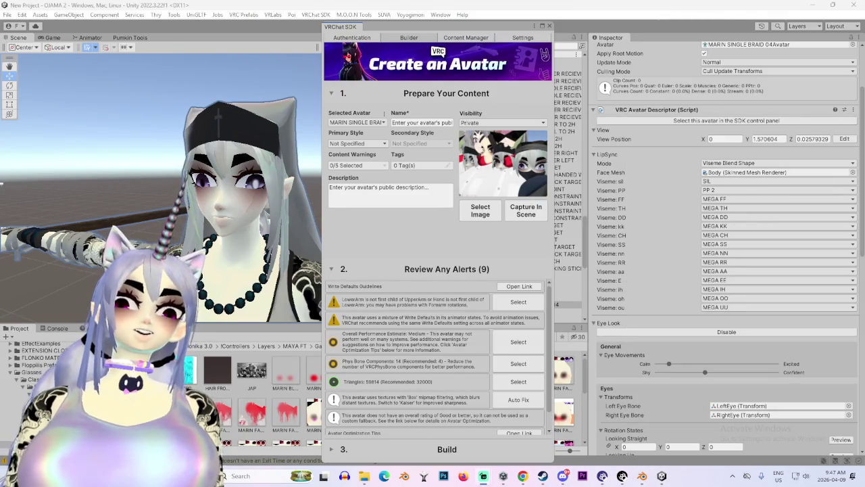
# Reframe and orbit the Scene view around MARIN SINGLE BRAID 04's head, arm, front and side
pyautogui.scroll(3, 160, 189)
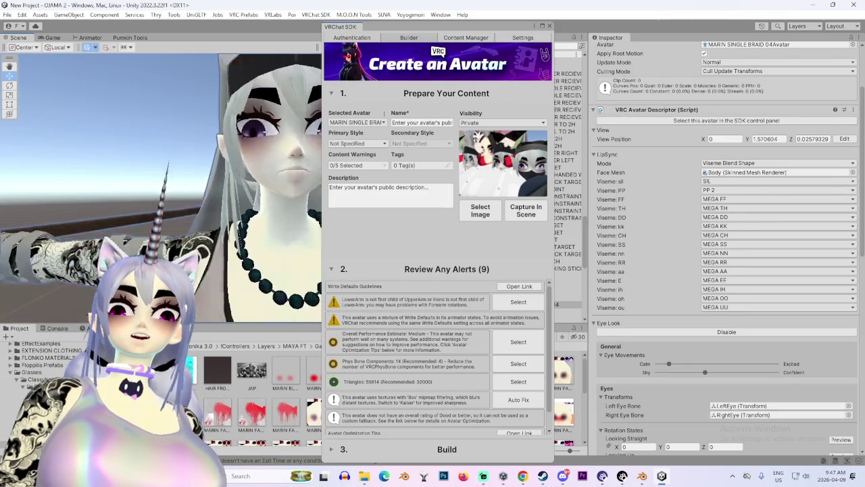
pyautogui.scroll(3, 160, 188)
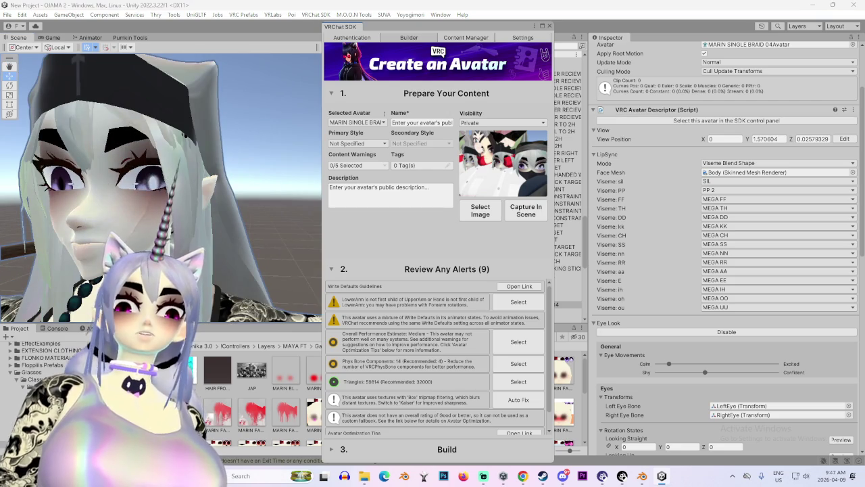
pyautogui.scroll(3, 161, 187)
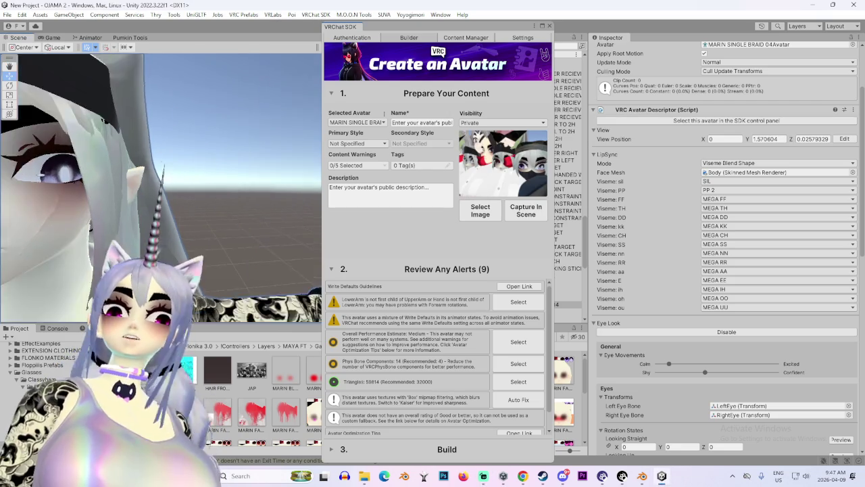
pyautogui.press('f')
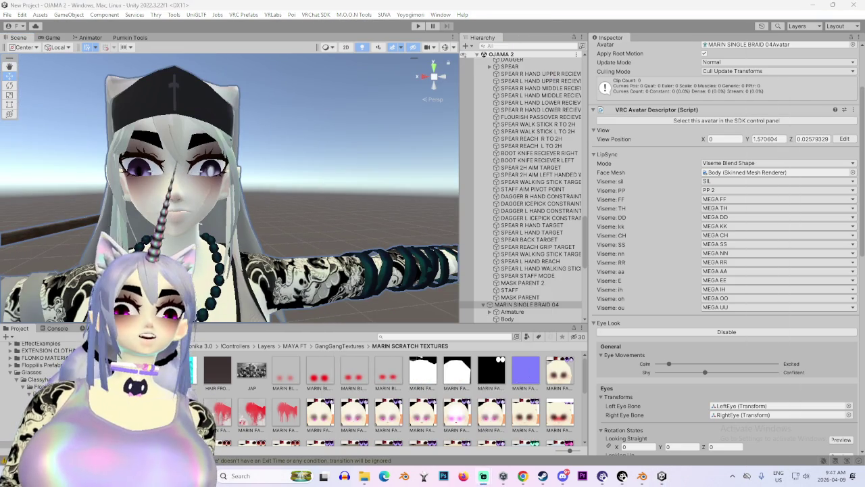
pyautogui.moveTo(230, 189); pyautogui.dragTo(345, 216)
pyautogui.press('f')
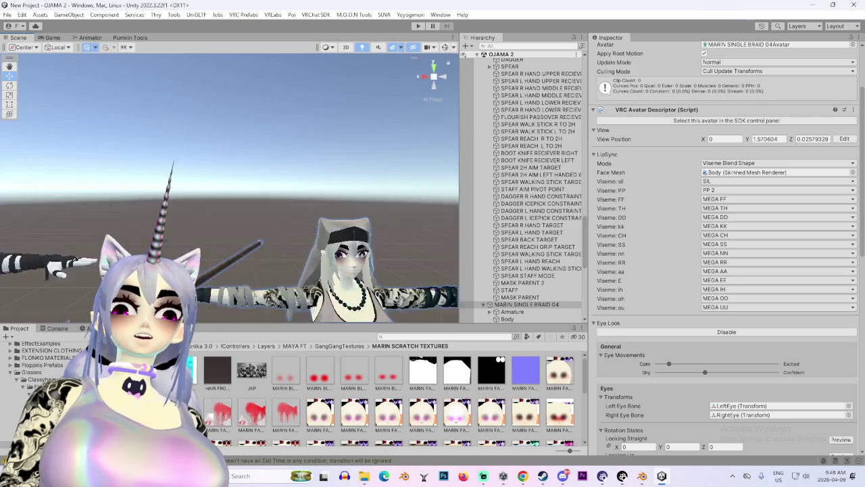
pyautogui.press('f')
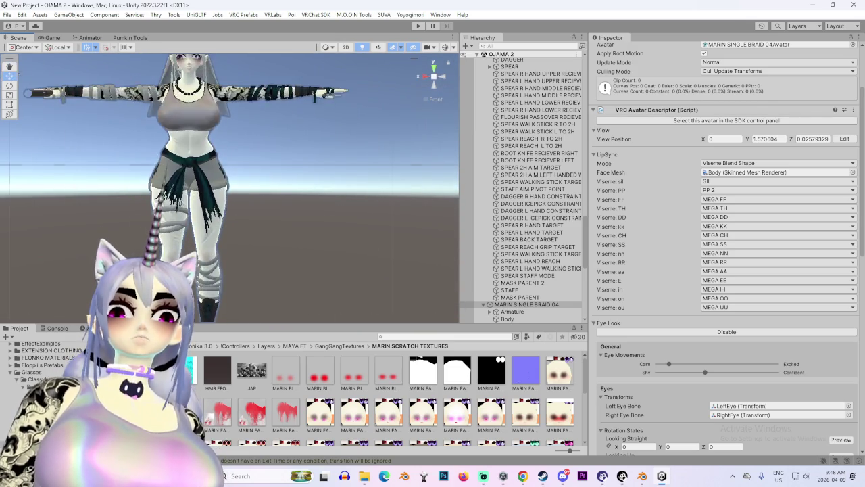
pyautogui.moveTo(378, 111)
pyautogui.keyDown('alt'); pyautogui.mouseDown()
pyautogui.moveTo(455, 111)
pyautogui.moveTo(67, 111)
pyautogui.moveTo(406, 111)
pyautogui.mouseUp(); pyautogui.keyUp('alt')
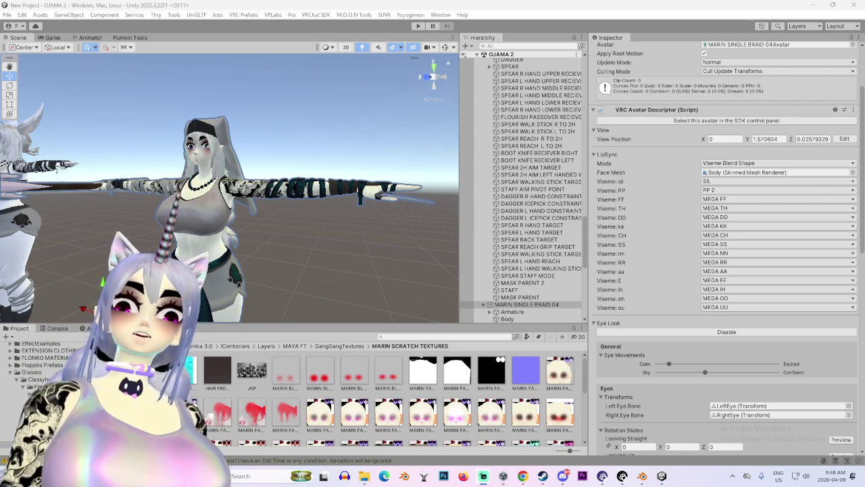
pyautogui.scroll(5, 250, 203)
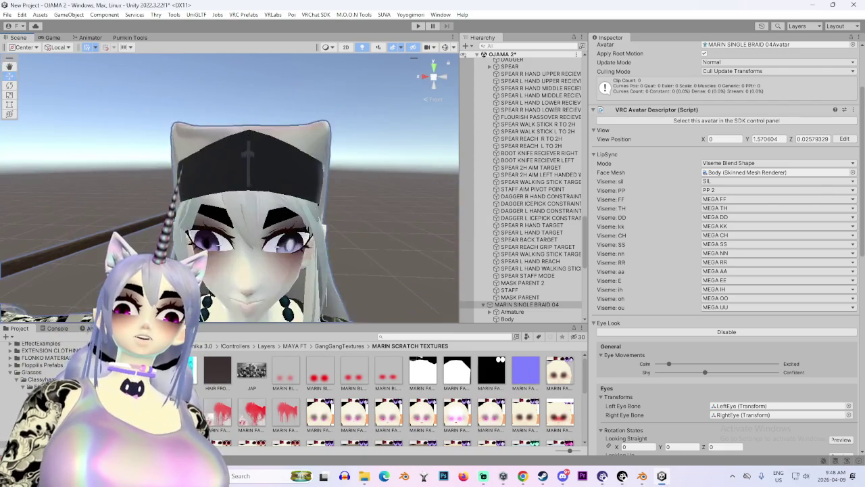
pyautogui.scroll(-4, 230, 189)
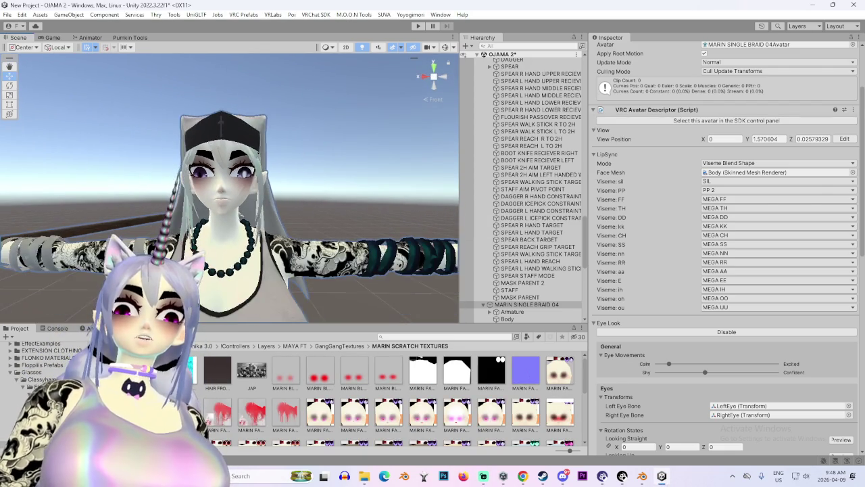
pyautogui.scroll(5, 229, 189)
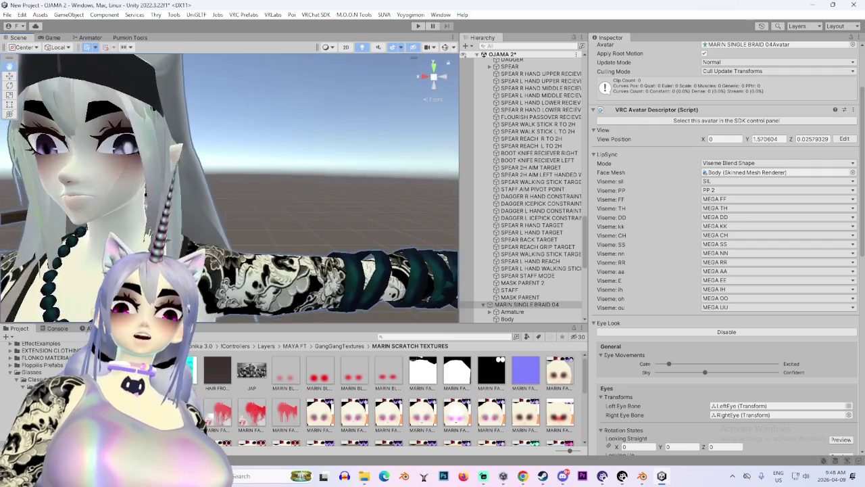
pyautogui.moveTo(230, 189)
pyautogui.mouseDown()
pyautogui.moveTo(176, 189)
pyautogui.moveTo(221, 191)
pyautogui.mouseUp()
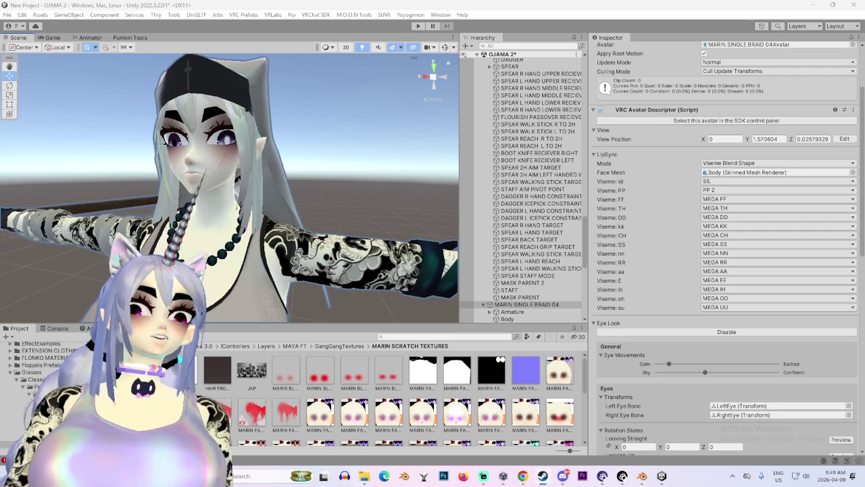
# Launch VRChat from the Steam library in Desktop (Non-VR) Mode, then return to Unity
pyautogui.click(542, 476)
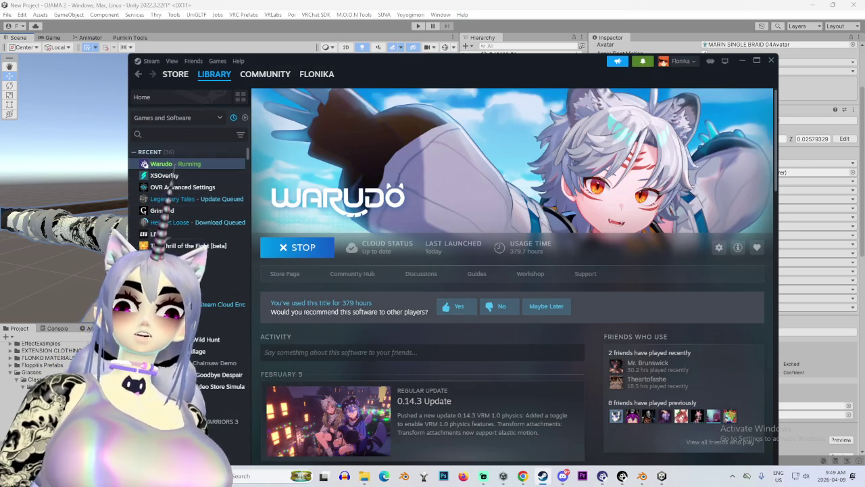
pyautogui.click(229, 268)
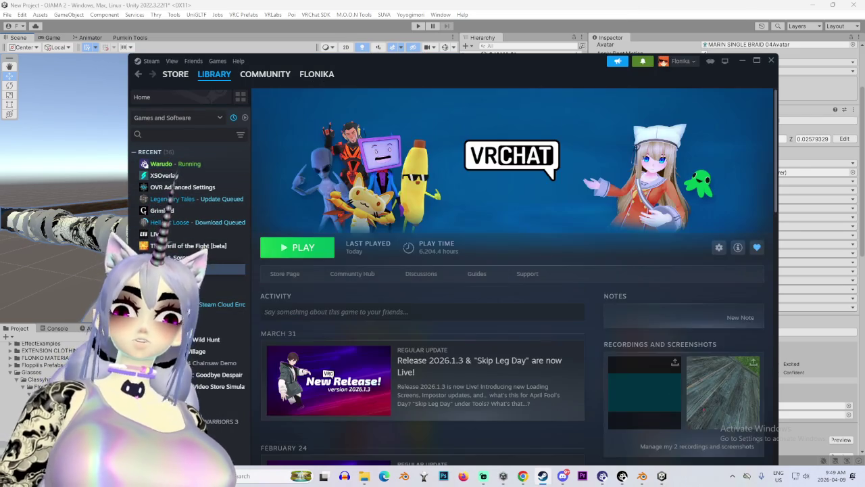
pyautogui.click(297, 246)
pyautogui.click(369, 264)
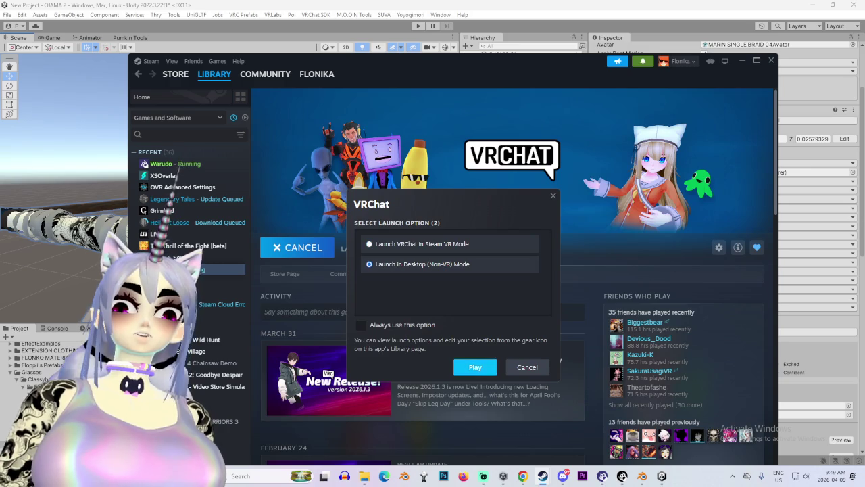
pyautogui.press('Return')
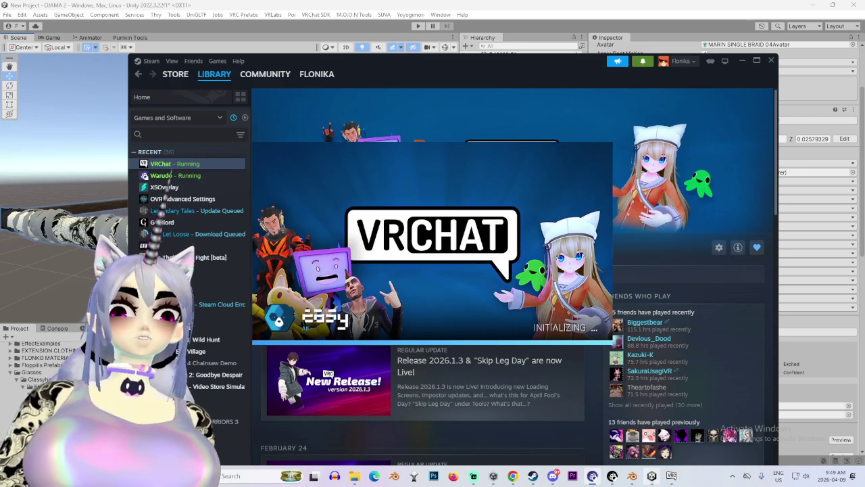
pyautogui.click(651, 475)
pyautogui.scroll(-5, 229, 189)
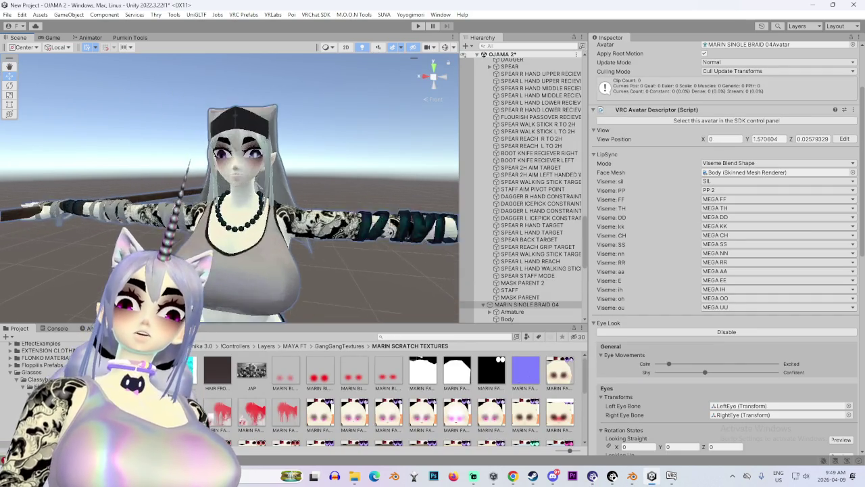
pyautogui.scroll(5, 229, 188)
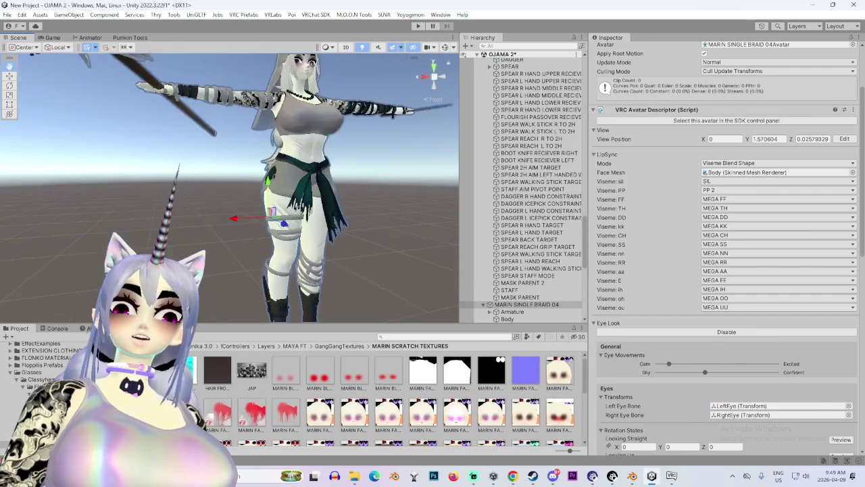
pyautogui.scroll(5, 230, 187)
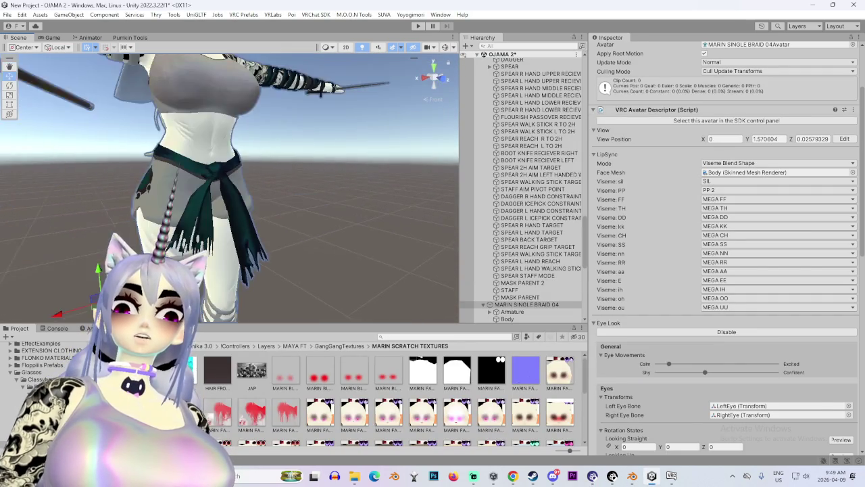
pyautogui.scroll(-3, 230, 188)
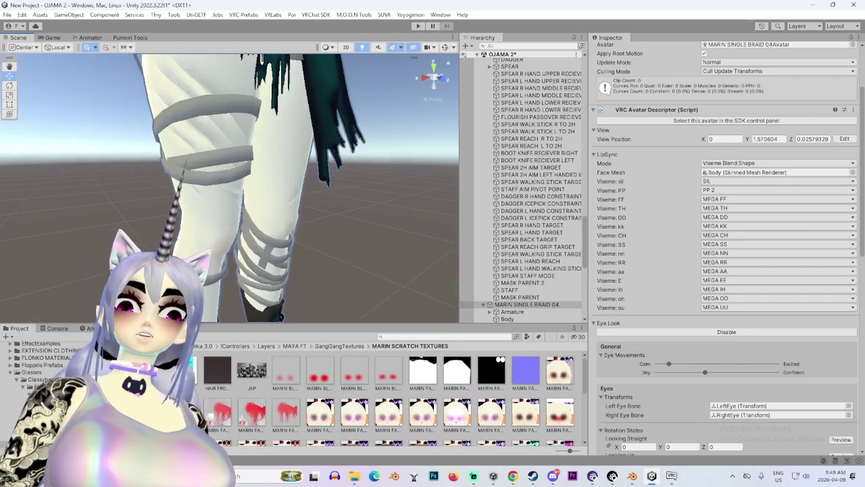
pyautogui.scroll(4, 230, 188)
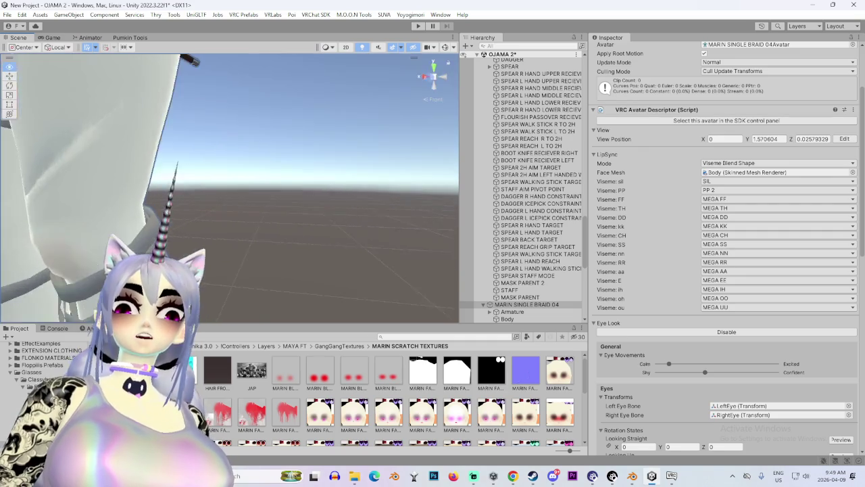
pyautogui.scroll(3, 229, 188)
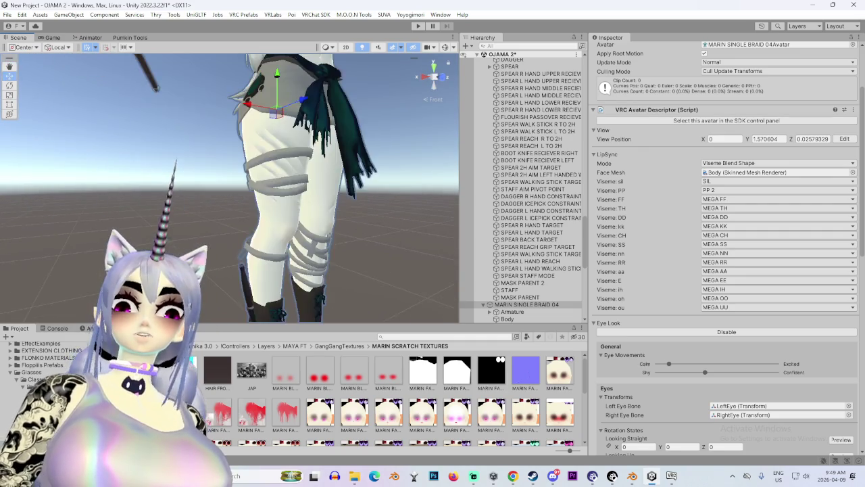
pyautogui.scroll(-5, 230, 188)
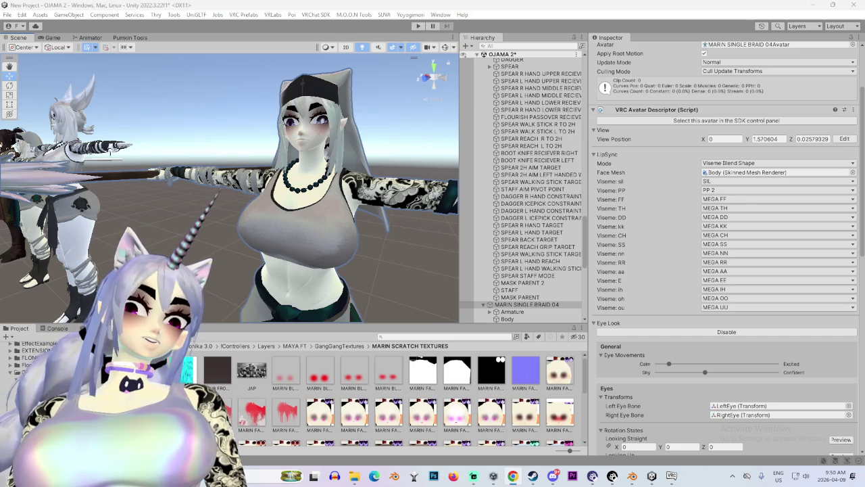
# Bring the YouTube home feed to the front and scroll down through the recommendations
pyautogui.click(513, 476)
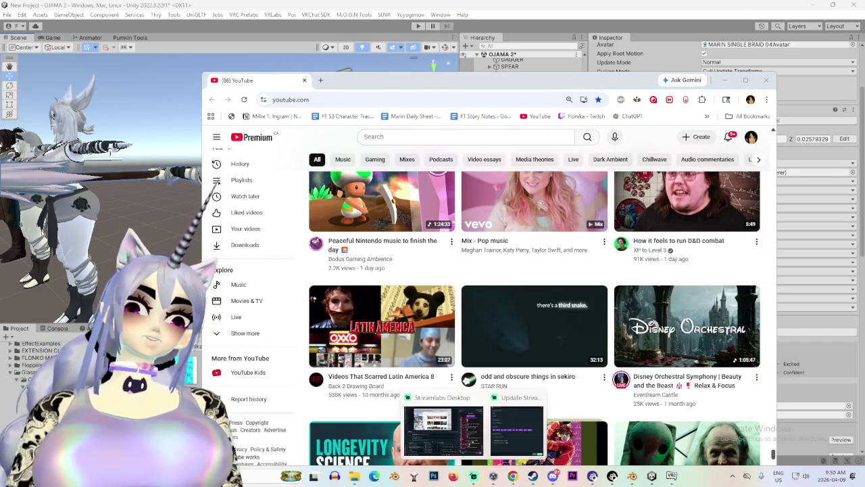
pyautogui.moveTo(687, 325)
pyautogui.moveTo(686, 203)
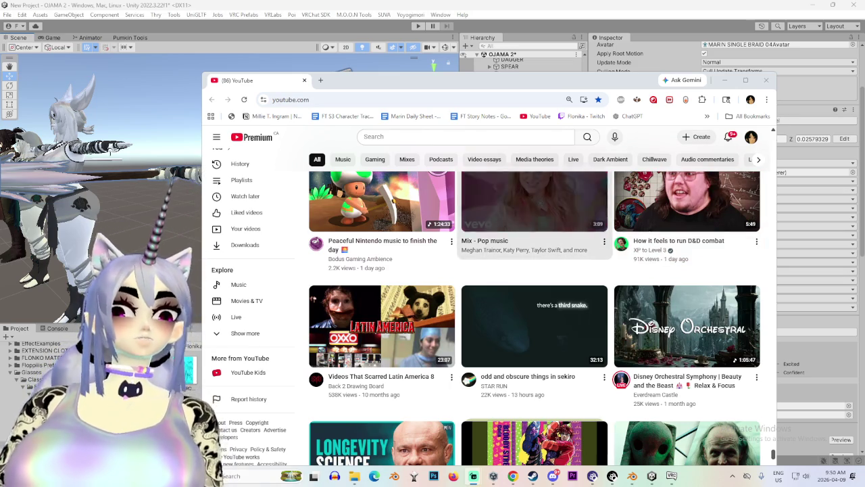
pyautogui.scroll(-5, 531, 208)
pyautogui.scroll(-3, 534, 304)
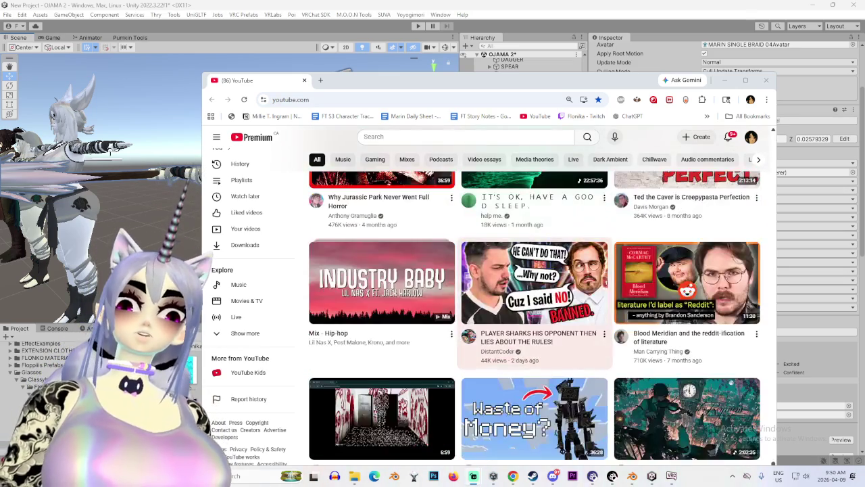
pyautogui.scroll(1, 533, 304)
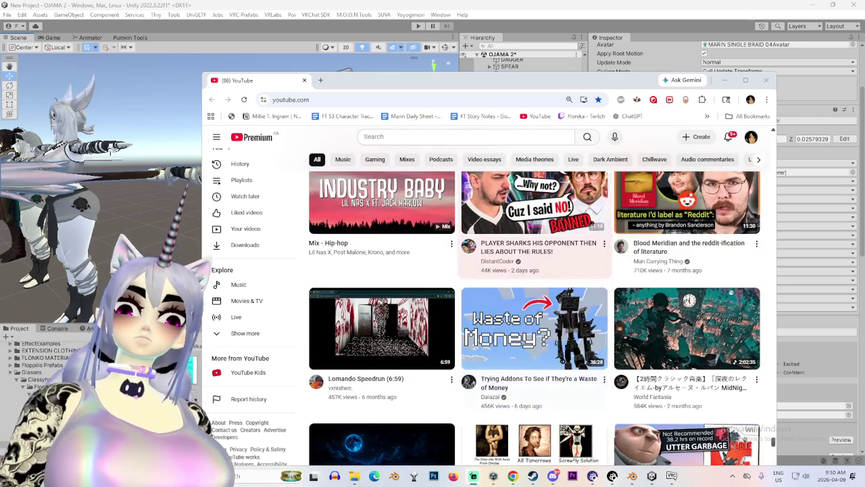
pyautogui.scroll(-2, 573, 325)
pyautogui.scroll(-5, 573, 324)
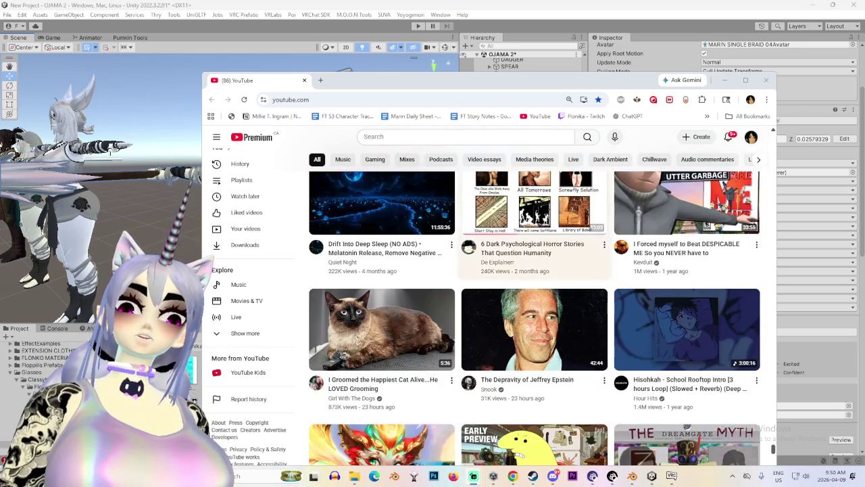
pyautogui.scroll(-2, 534, 304)
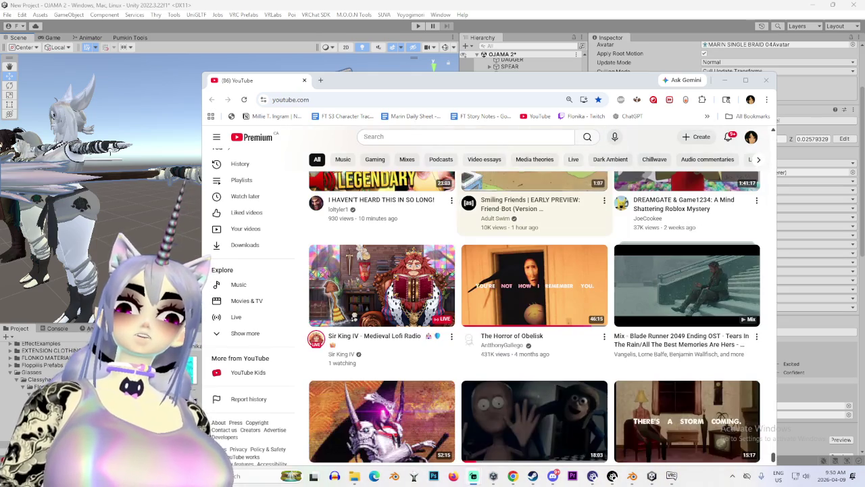
pyautogui.scroll(-2, 534, 304)
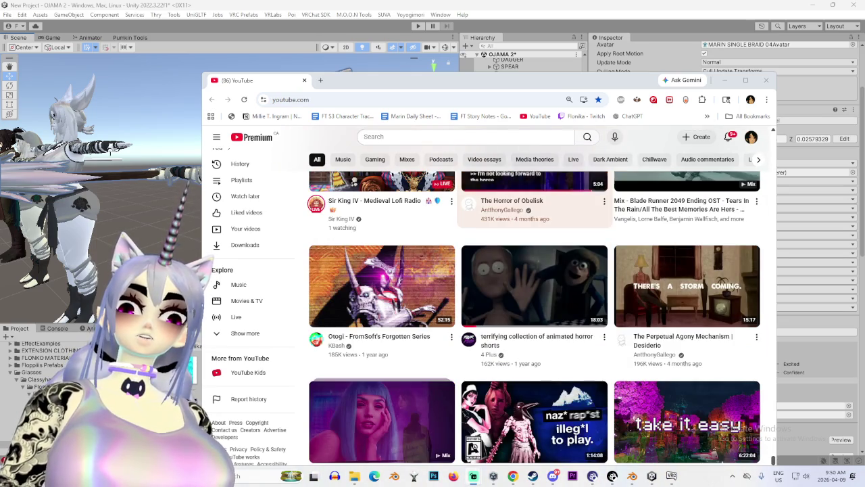
pyautogui.scroll(-2, 534, 305)
pyautogui.scroll(-4, 534, 305)
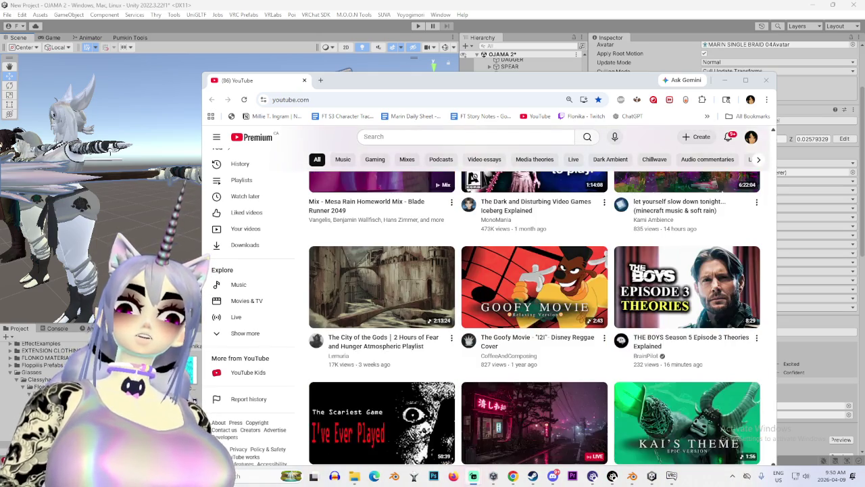
pyautogui.scroll(2, 534, 304)
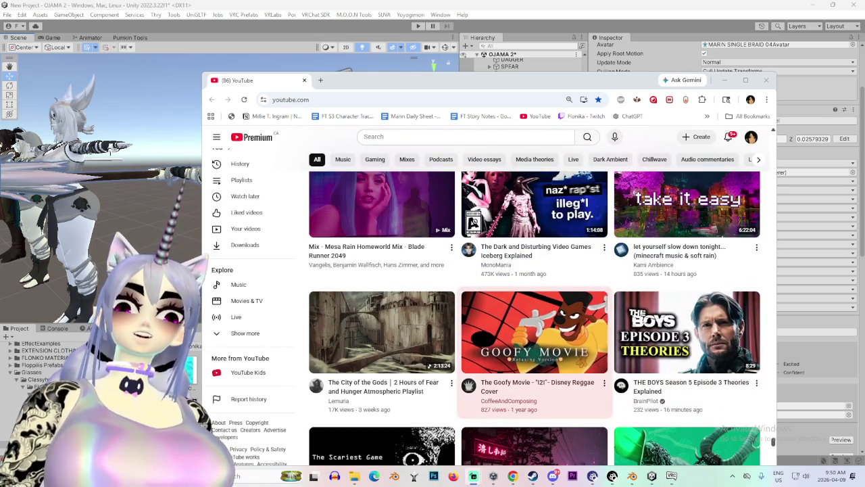
pyautogui.scroll(-4, 534, 304)
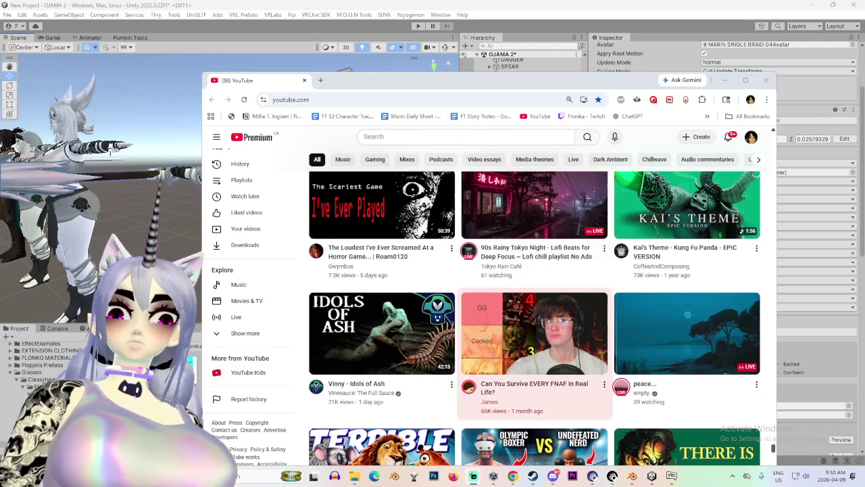
pyautogui.scroll(-1, 534, 304)
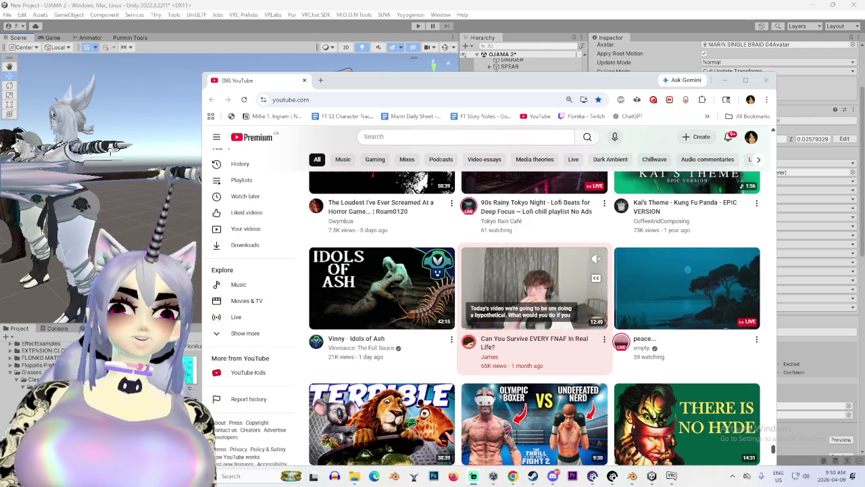
pyautogui.scroll(-4, 533, 305)
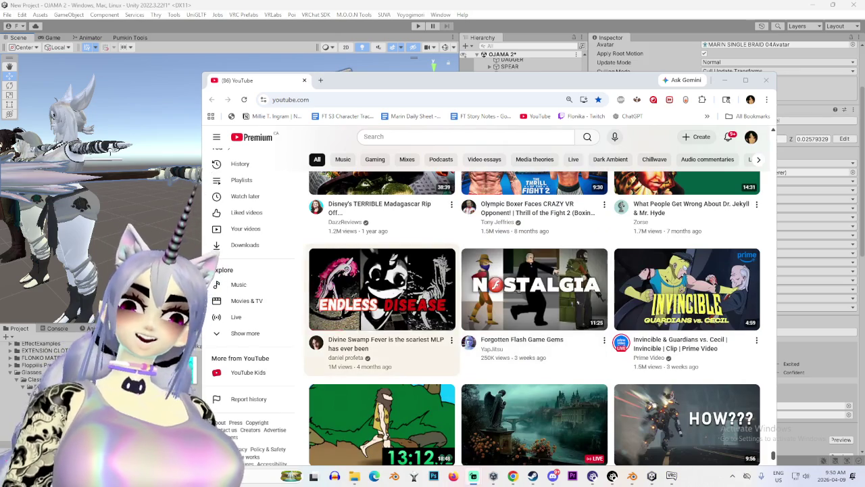
pyautogui.scroll(-3, 381, 290)
pyautogui.scroll(-2, 382, 324)
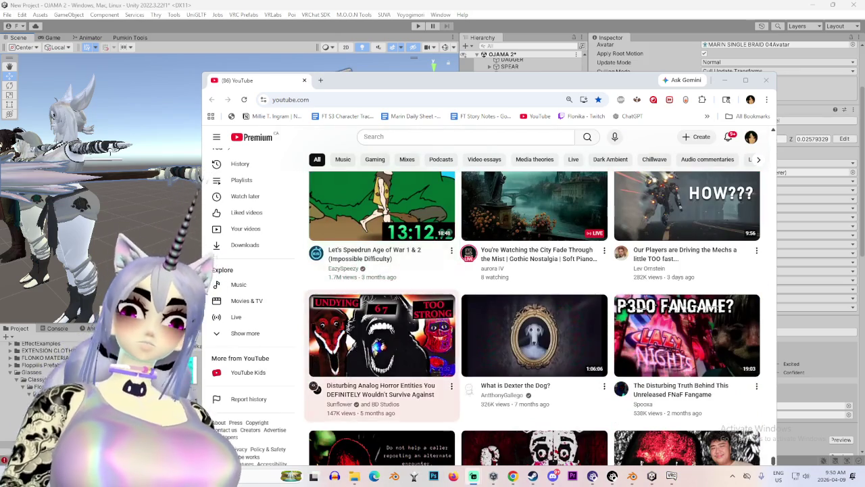
pyautogui.scroll(-2, 382, 324)
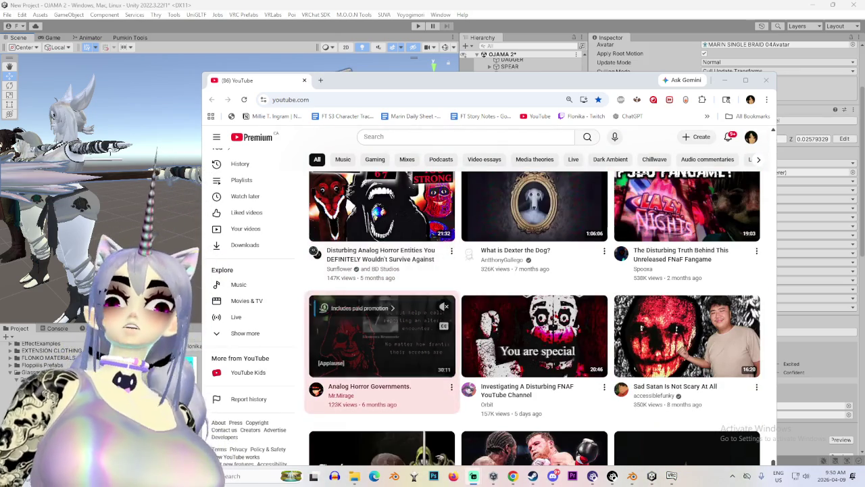
pyautogui.scroll(-2, 382, 324)
pyautogui.scroll(-3, 382, 324)
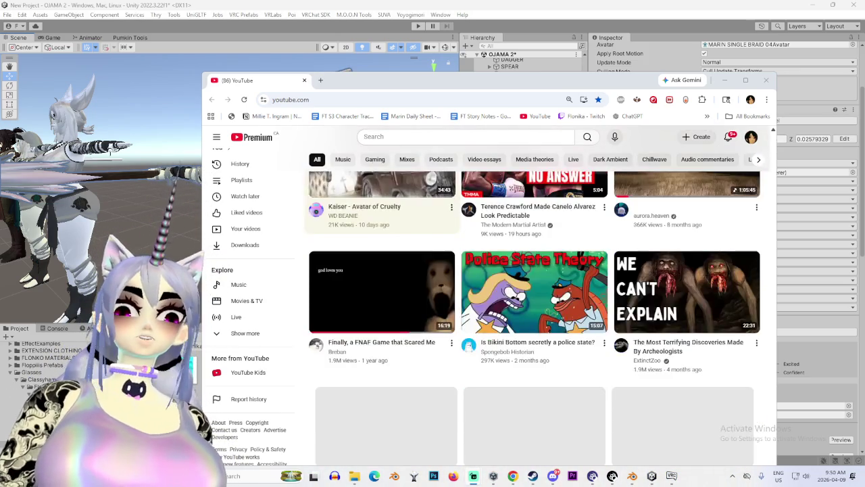
pyautogui.scroll(-2, 381, 325)
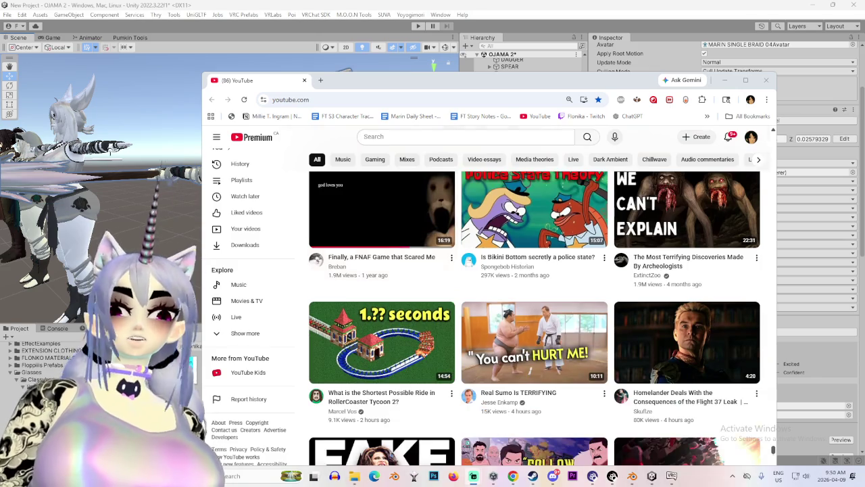
pyautogui.scroll(-4, 382, 324)
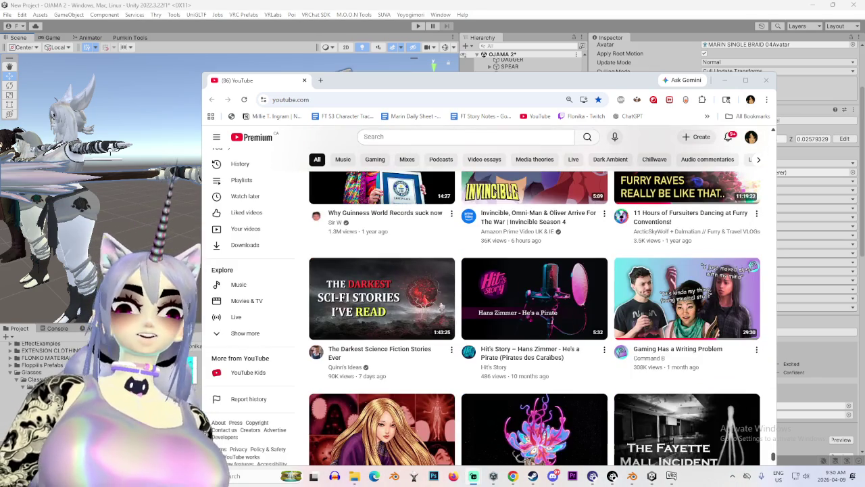
pyautogui.scroll(-5, 534, 304)
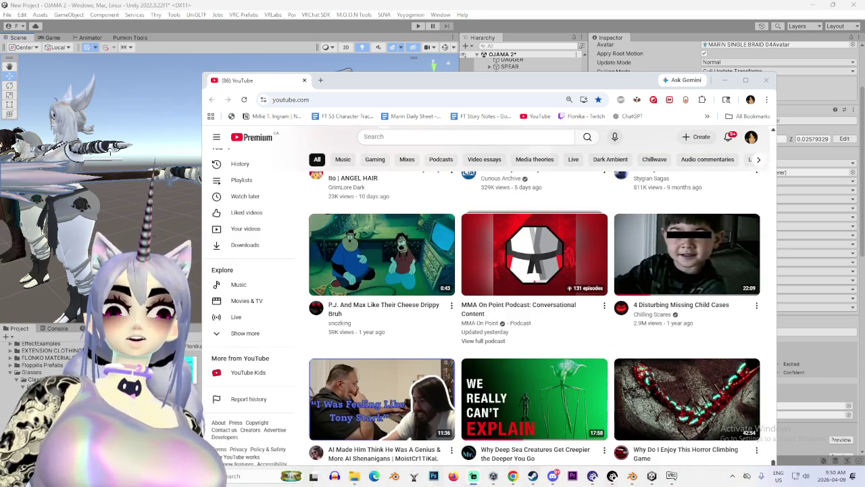
pyautogui.scroll(-4, 534, 304)
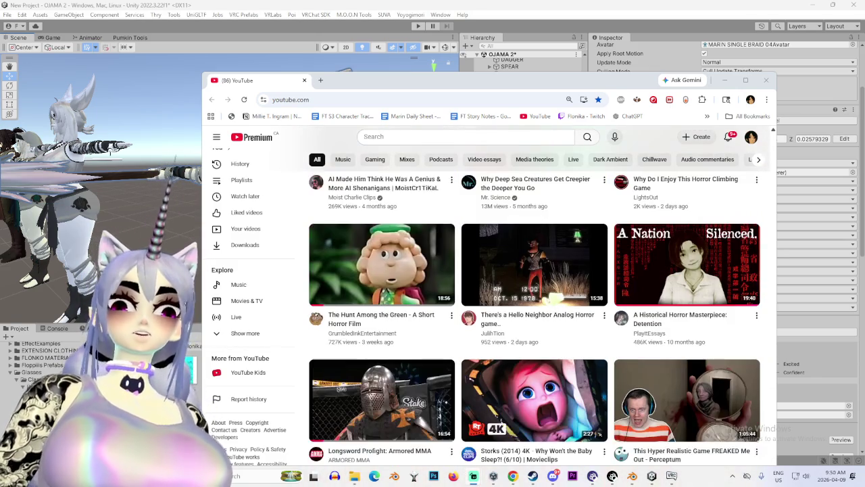
# Preview recommended videos from their thumbnails while scrolling further down the feed
pyautogui.moveTo(378, 270)
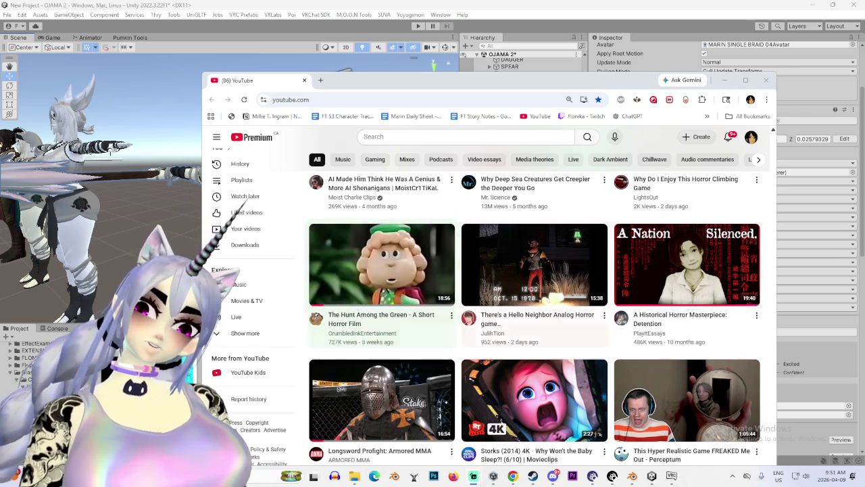
pyautogui.moveTo(534, 267)
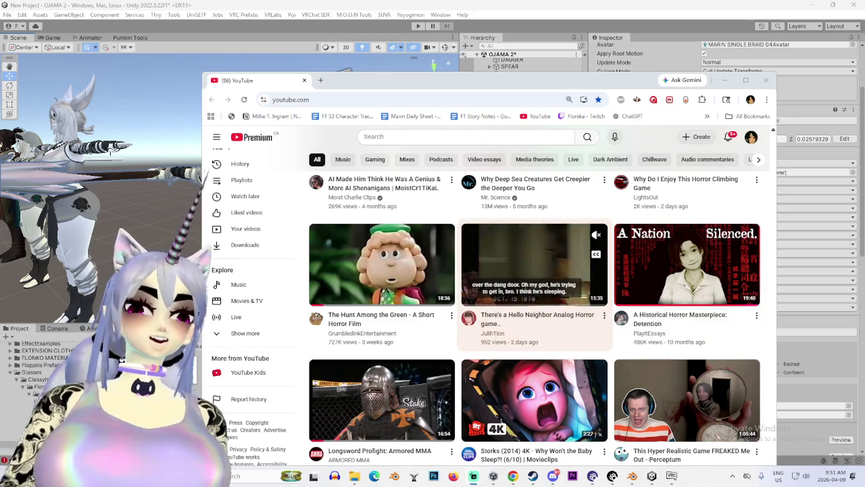
pyautogui.scroll(-3, 534, 267)
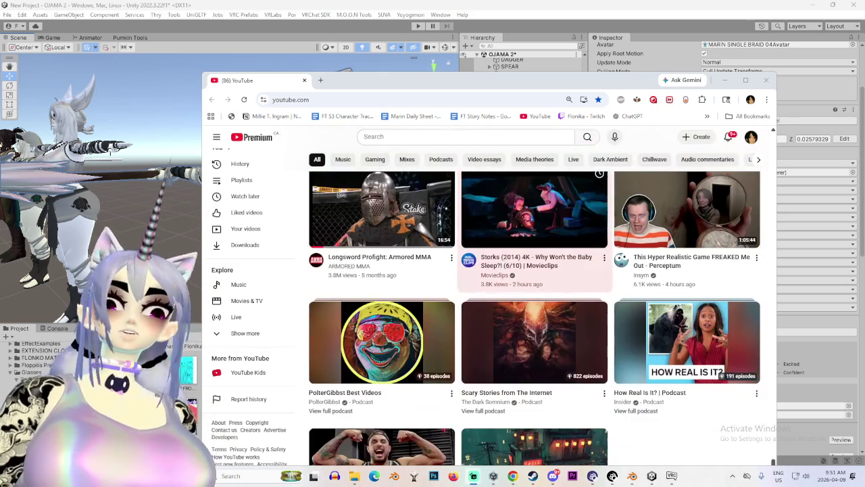
pyautogui.scroll(-1, 534, 291)
pyautogui.scroll(-3, 534, 290)
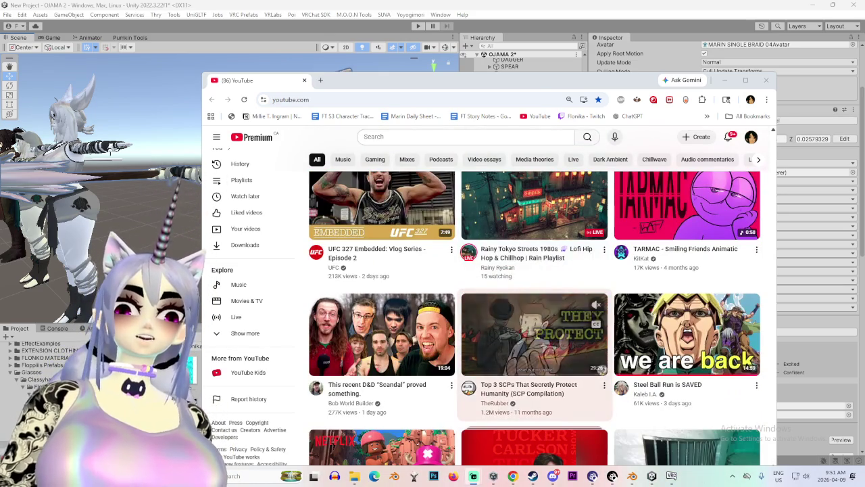
pyautogui.scroll(-3, 534, 290)
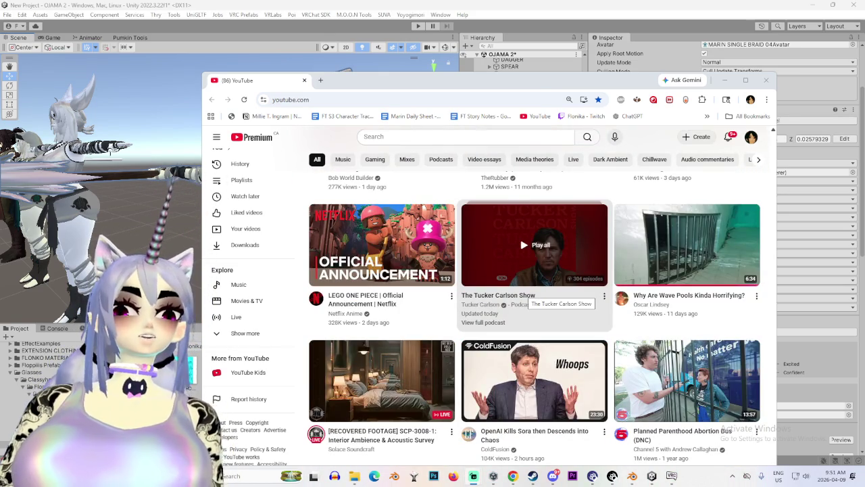
pyautogui.scroll(-2, 534, 297)
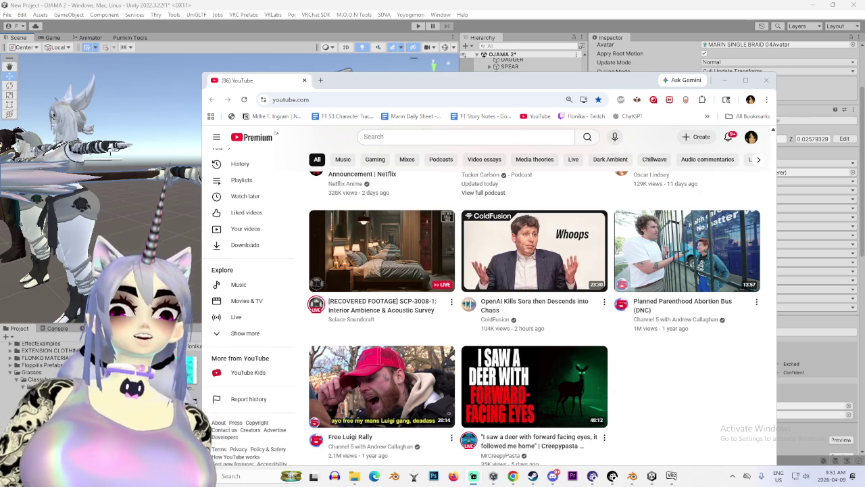
pyautogui.moveTo(534, 385)
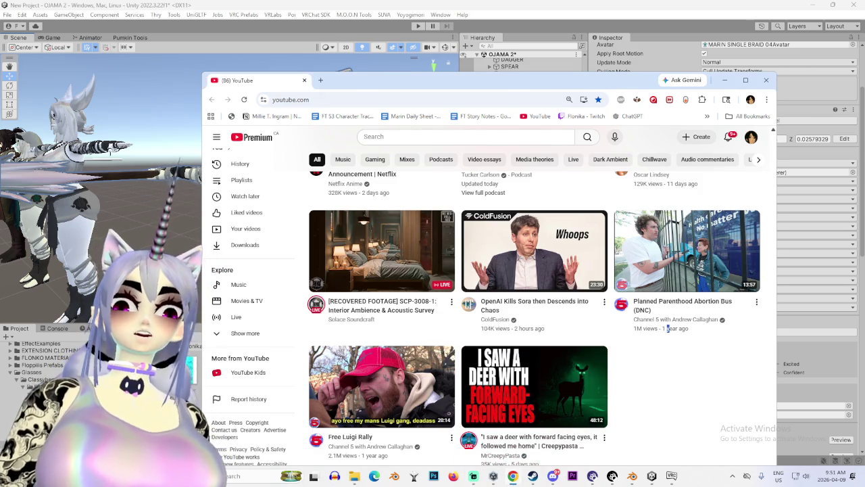
pyautogui.moveTo(473, 80); pyautogui.dragTo(452, 13)
# Reload the YouTube home feed with F5 and scroll through the new recommendations
pyautogui.scroll(-10, 513, 196)
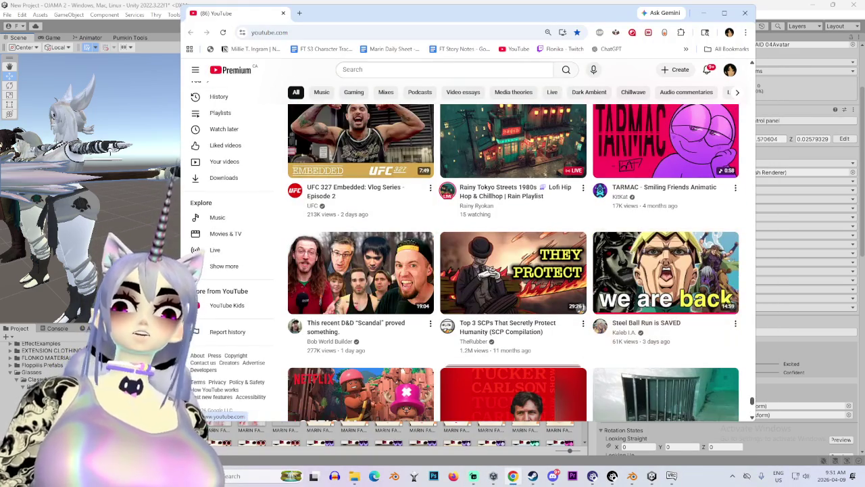
pyautogui.press('F5')
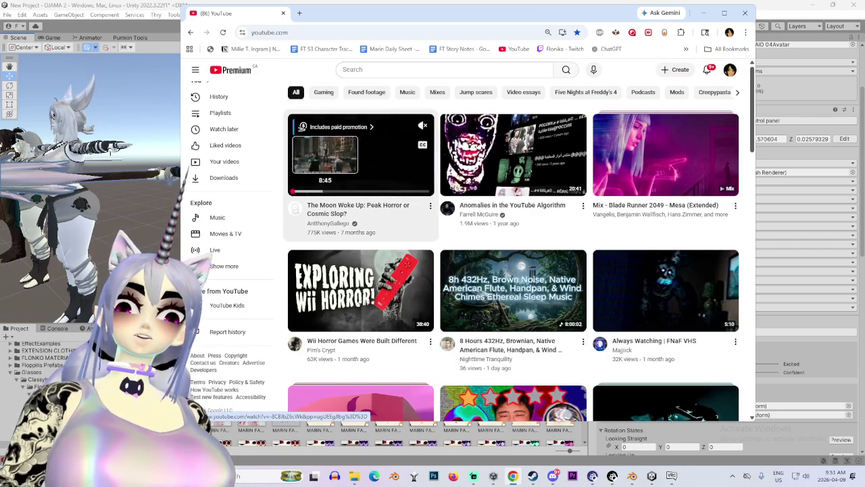
pyautogui.scroll(-2, 361, 169)
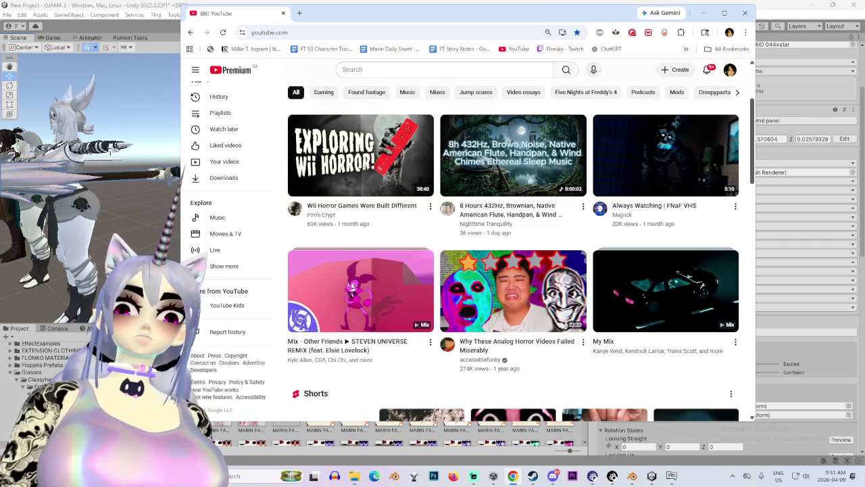
pyautogui.scroll(-3, 331, 304)
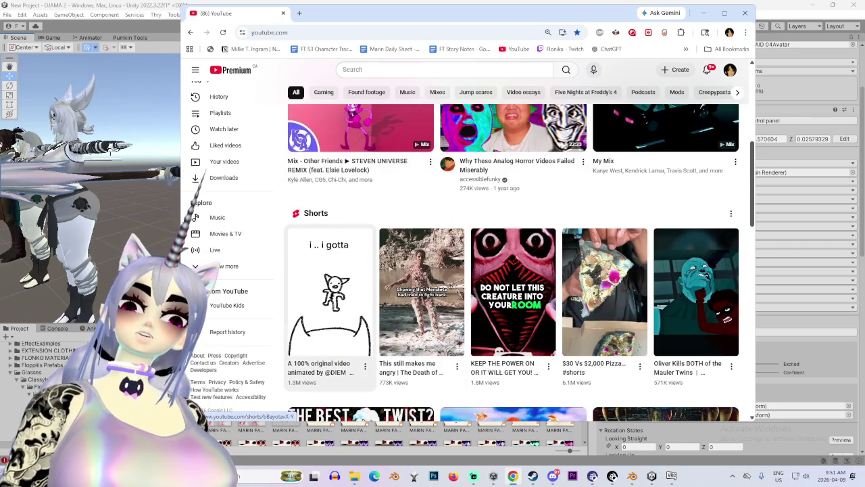
pyautogui.scroll(-2, 378, 270)
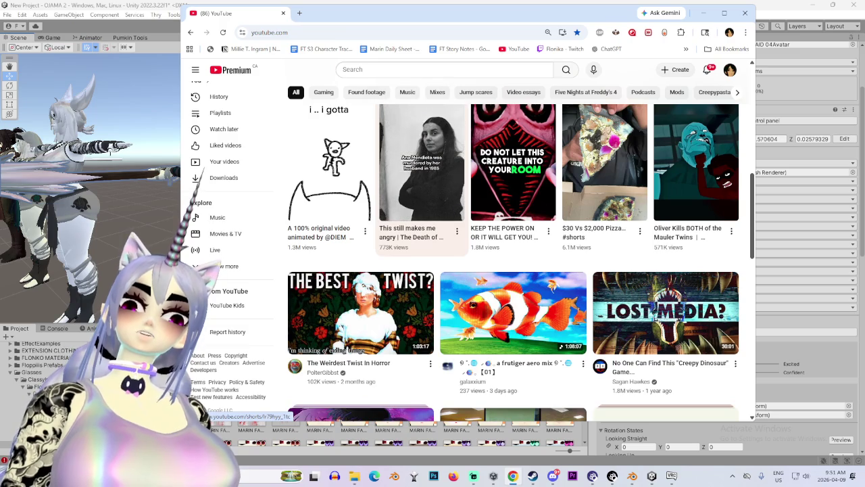
pyautogui.scroll(-2, 430, 234)
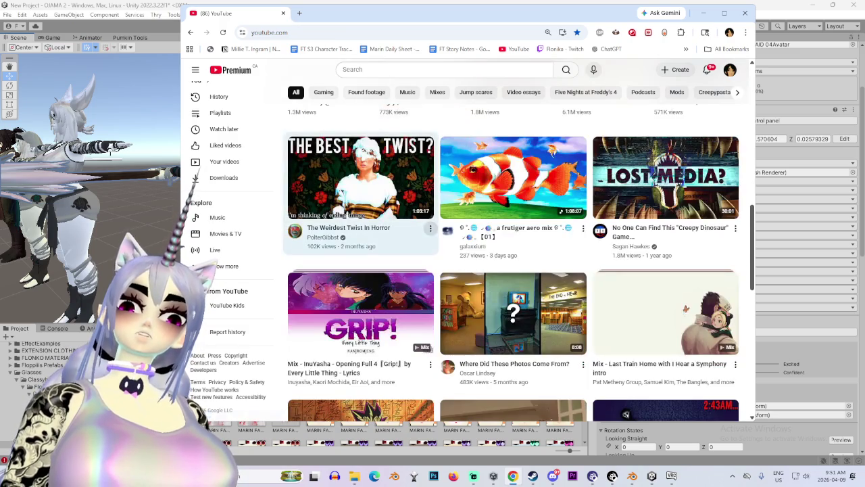
pyautogui.scroll(-3, 430, 233)
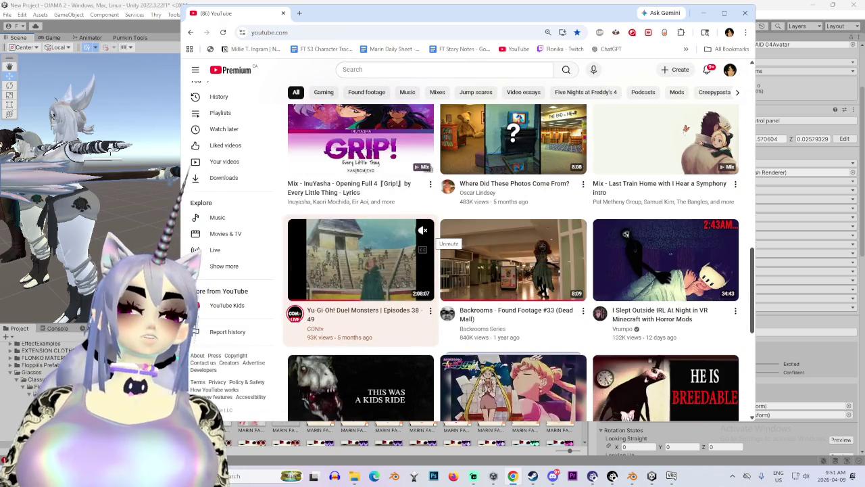
pyautogui.scroll(-2, 426, 233)
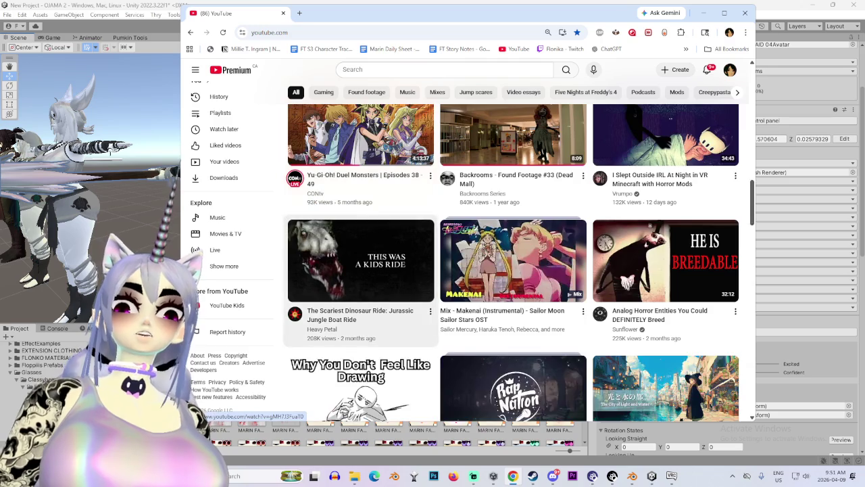
pyautogui.scroll(-2, 426, 233)
pyautogui.scroll(1, 426, 233)
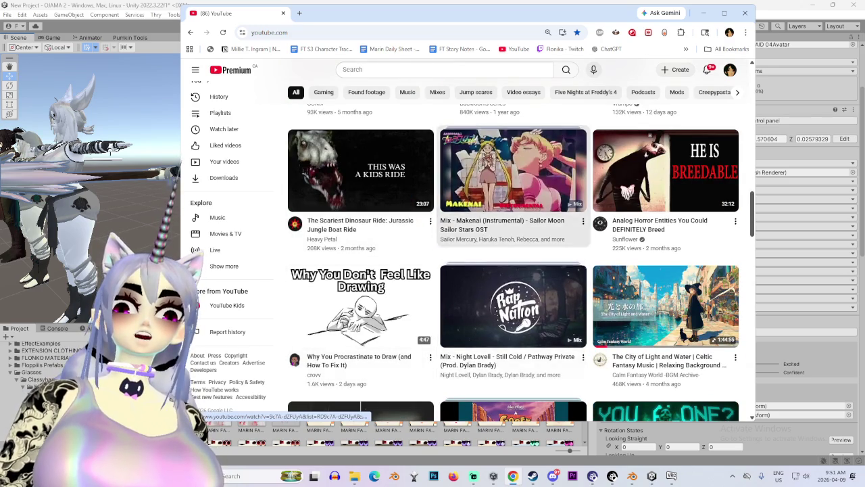
pyautogui.scroll(-4, 425, 234)
pyautogui.scroll(-3, 473, 250)
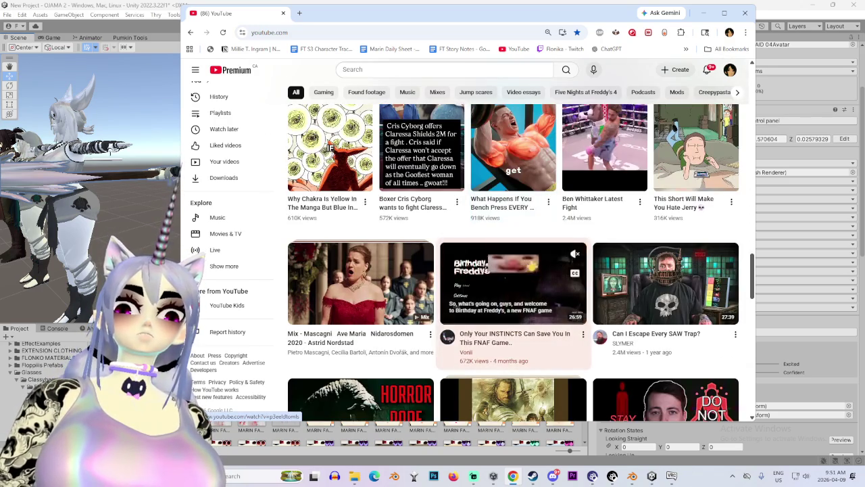
pyautogui.scroll(-1, 473, 250)
pyautogui.scroll(-8, 473, 250)
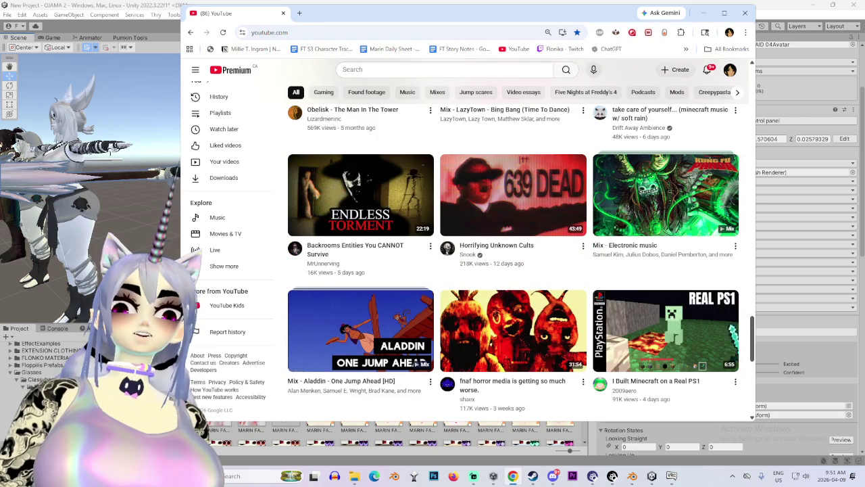
pyautogui.scroll(-2, 508, 295)
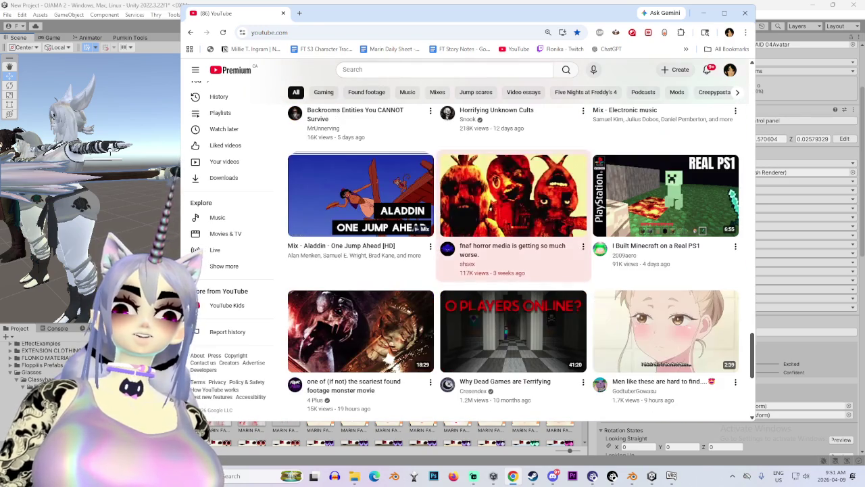
pyautogui.scroll(-2, 509, 295)
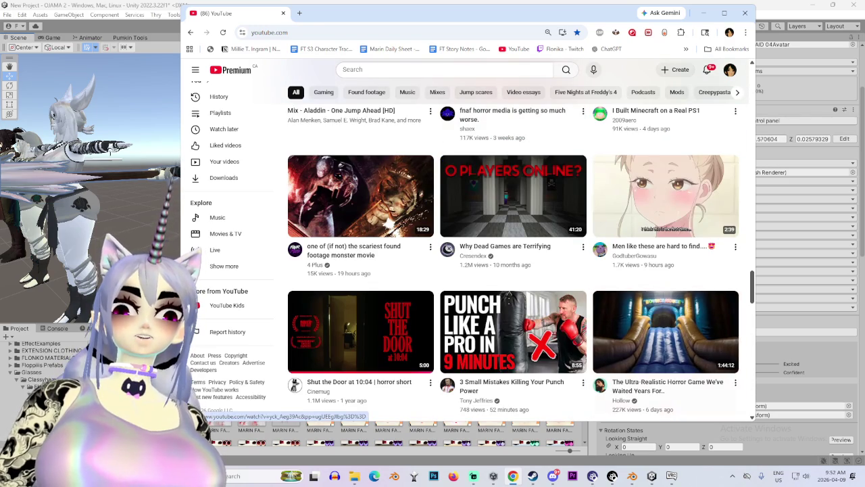
pyautogui.scroll(-2, 509, 295)
pyautogui.scroll(-2, 514, 358)
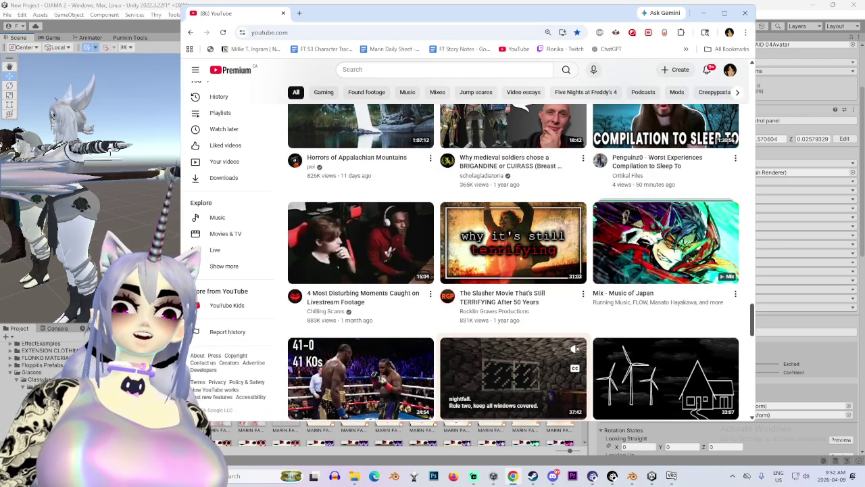
pyautogui.scroll(-3, 514, 358)
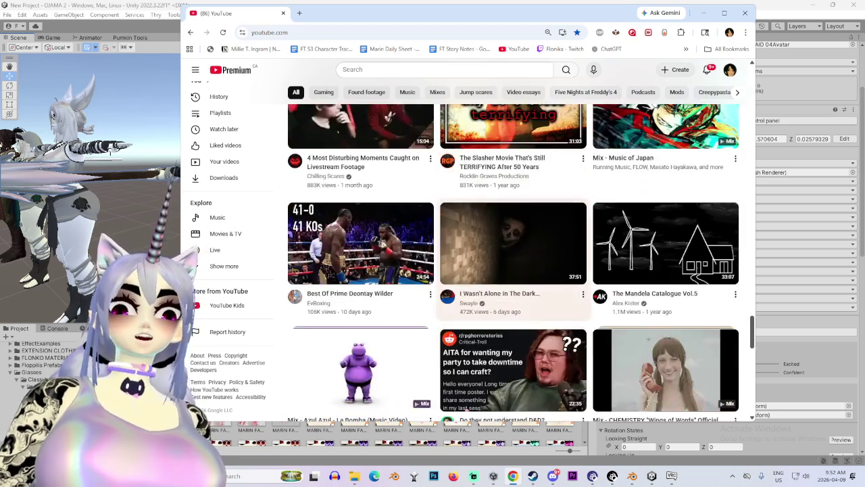
pyautogui.scroll(-2, 514, 359)
pyautogui.scroll(-9, 514, 338)
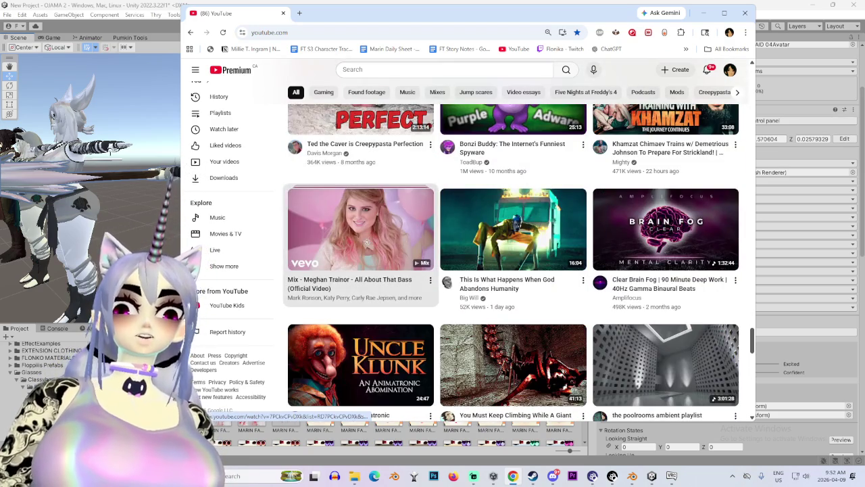
pyautogui.scroll(-3, 358, 263)
pyautogui.scroll(6, 358, 263)
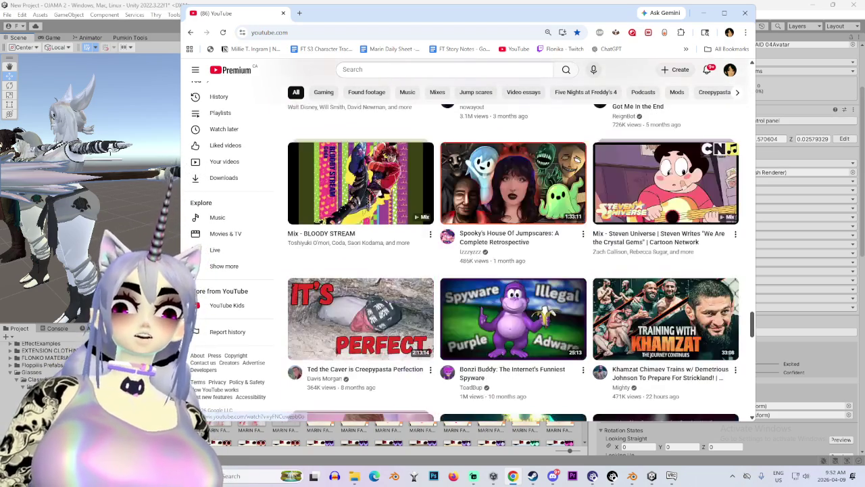
pyautogui.scroll(8, 578, 159)
pyautogui.scroll(-5, 578, 159)
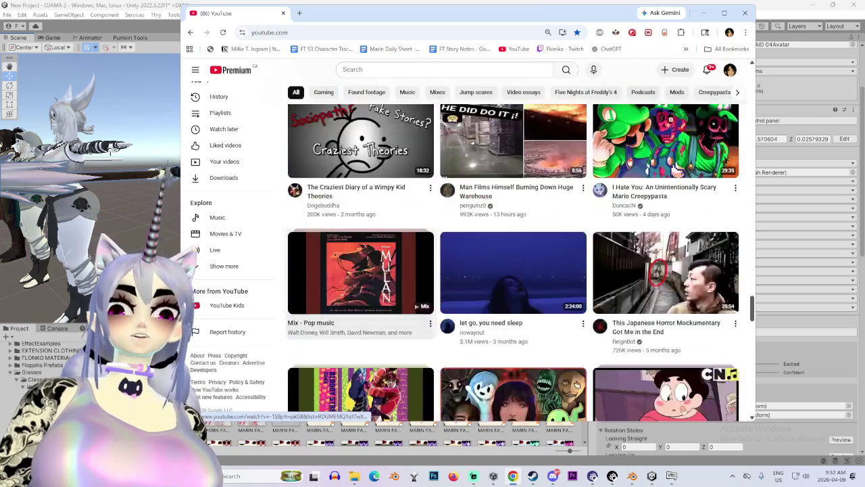
pyautogui.scroll(-10, 360, 284)
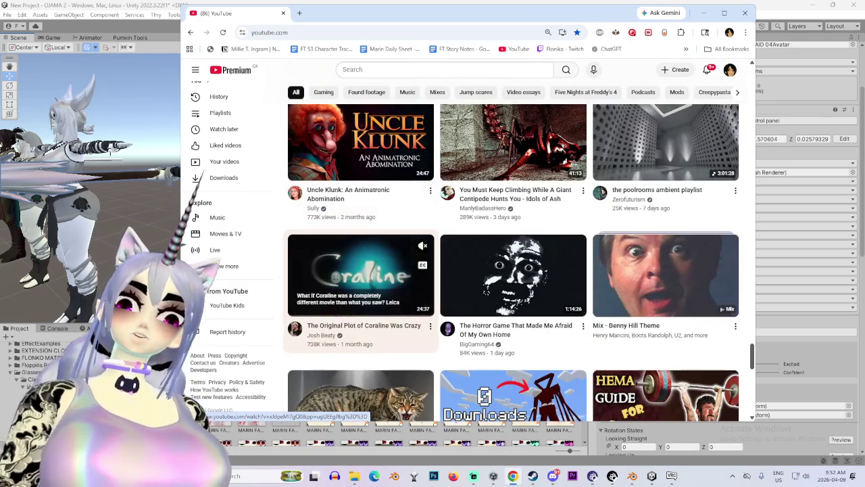
pyautogui.scroll(-2, 361, 283)
pyautogui.scroll(-5, 406, 284)
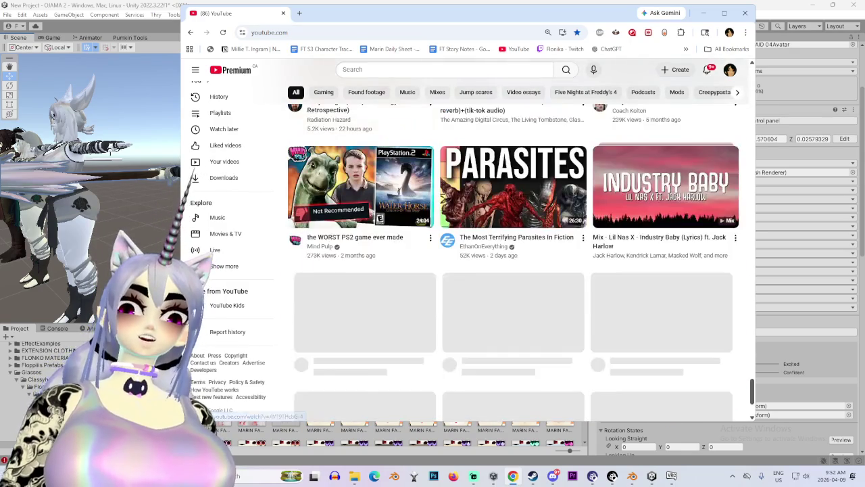
pyautogui.scroll(-3, 360, 324)
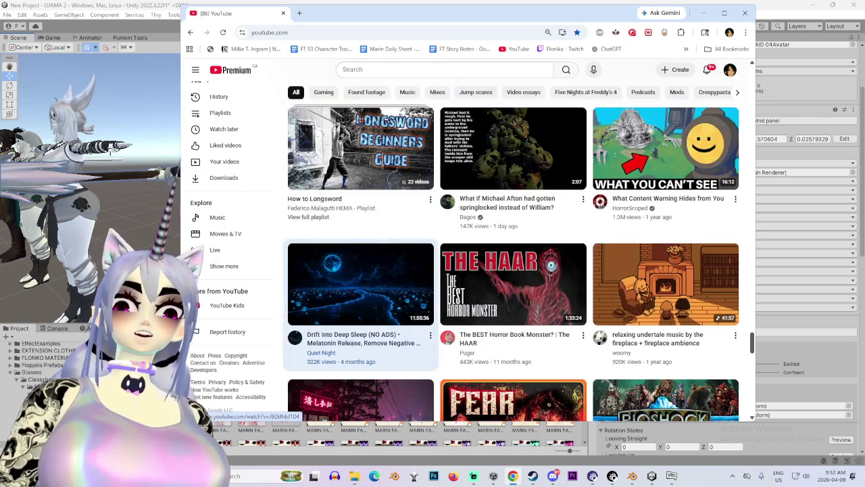
pyautogui.scroll(-5, 406, 304)
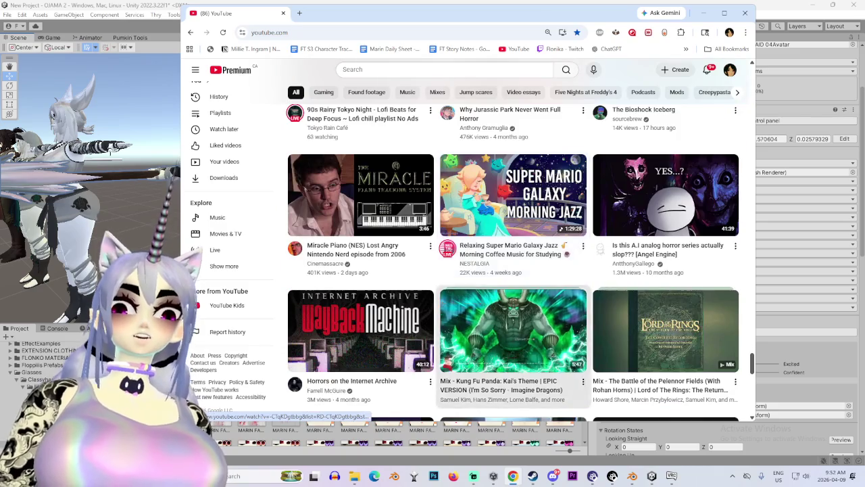
pyautogui.scroll(-2, 513, 331)
# In VRChat, browse Worlds and show the Favorite Worlds 1 collection
pyautogui.click(671, 476)
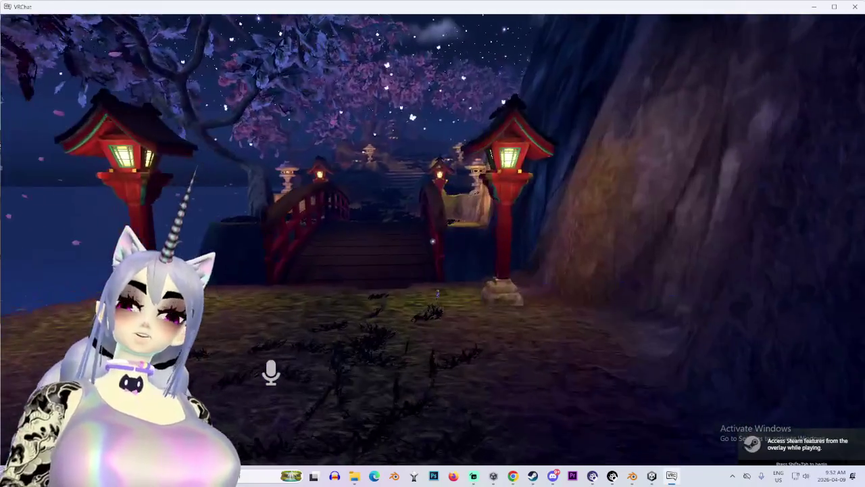
pyautogui.press('Escape')
pyautogui.click(433, 278)
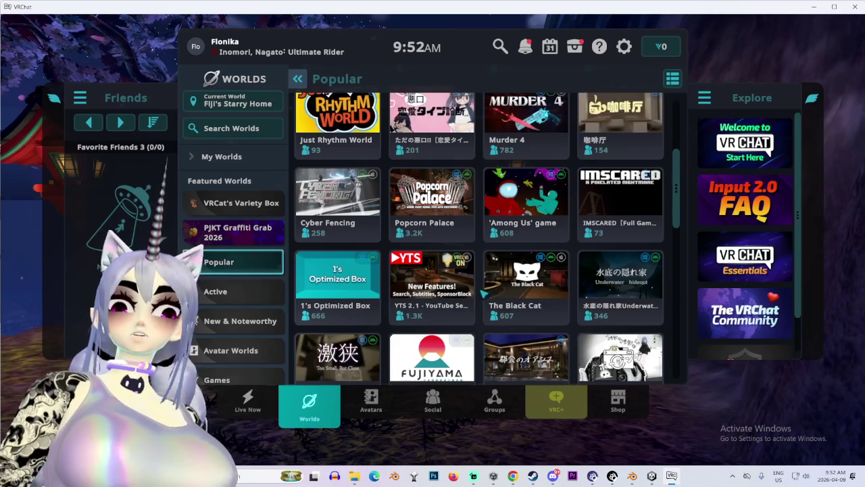
pyautogui.scroll(-10, 484, 293)
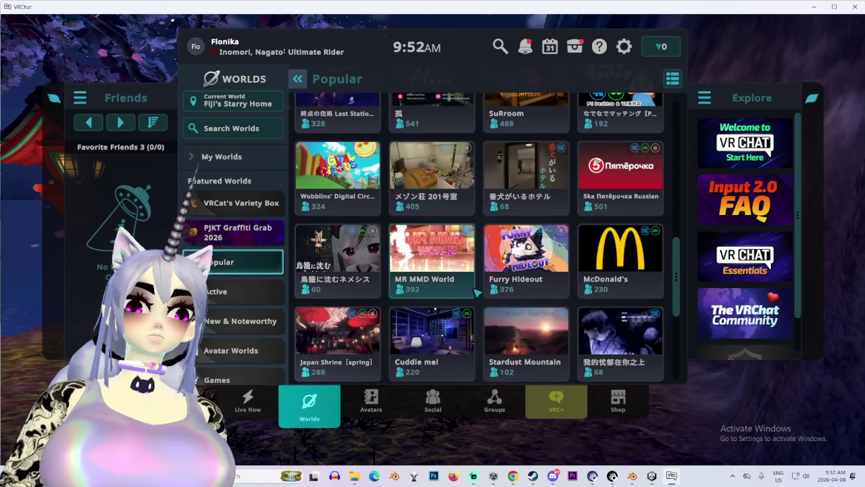
pyautogui.scroll(-6, 477, 292)
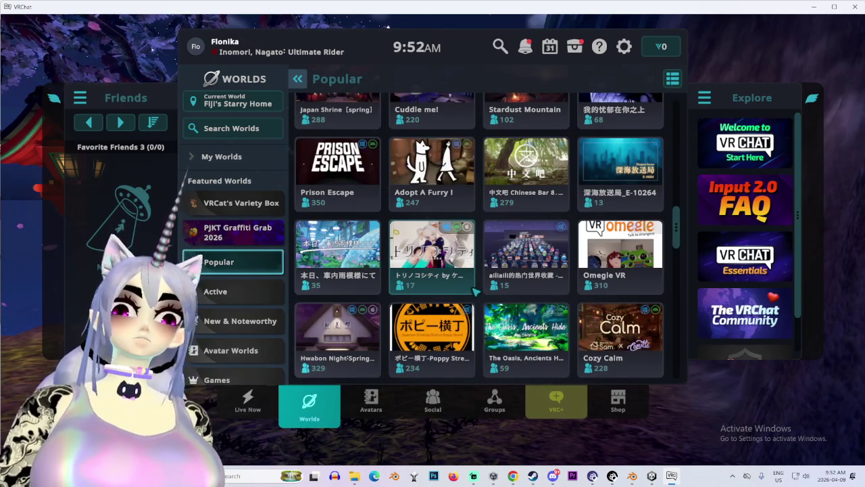
pyautogui.scroll(-6, 474, 286)
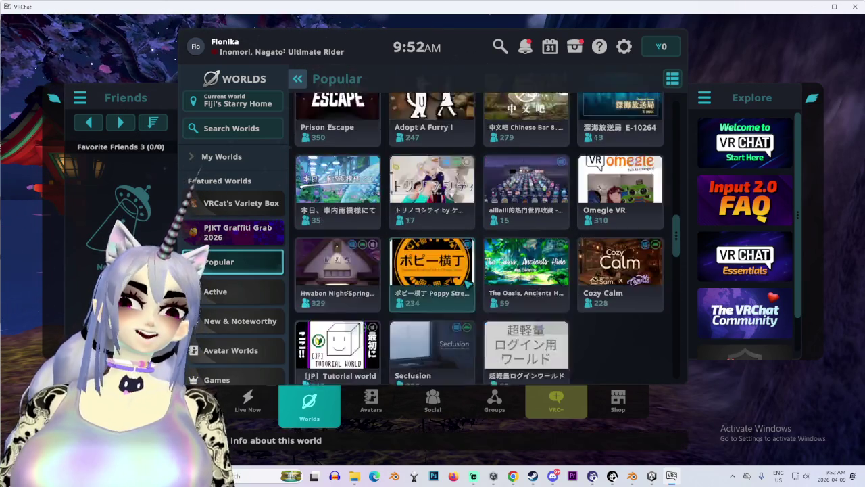
pyautogui.scroll(3, 406, 271)
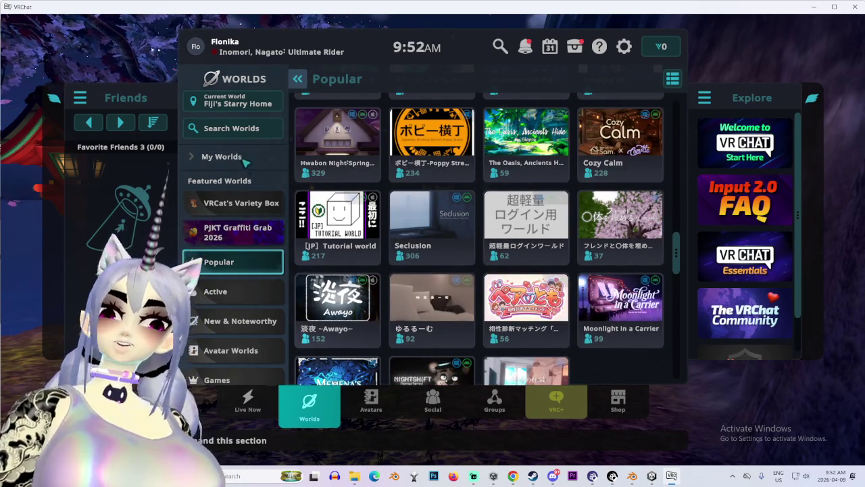
pyautogui.click(222, 156)
pyautogui.click(236, 238)
# Create a new Invite+ instance of Avatar Testing Chamber and join it
pyautogui.scroll(-5, 475, 304)
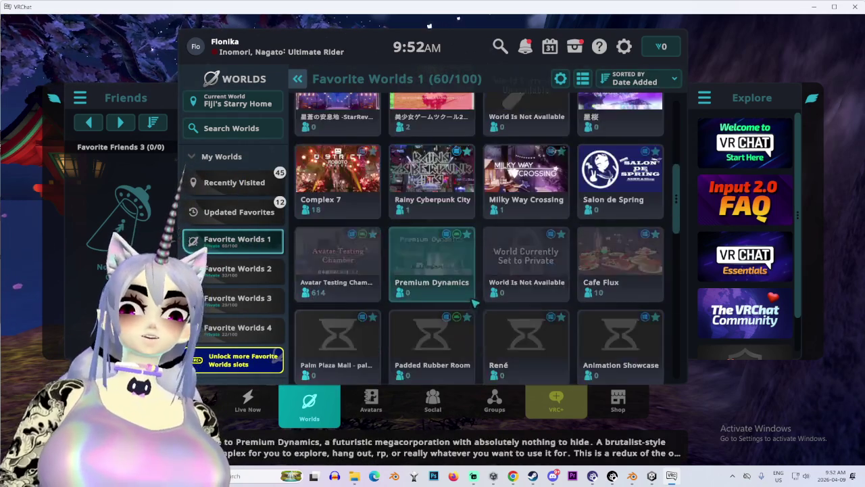
pyautogui.scroll(-4, 475, 303)
pyautogui.scroll(3, 406, 308)
pyautogui.click(344, 315)
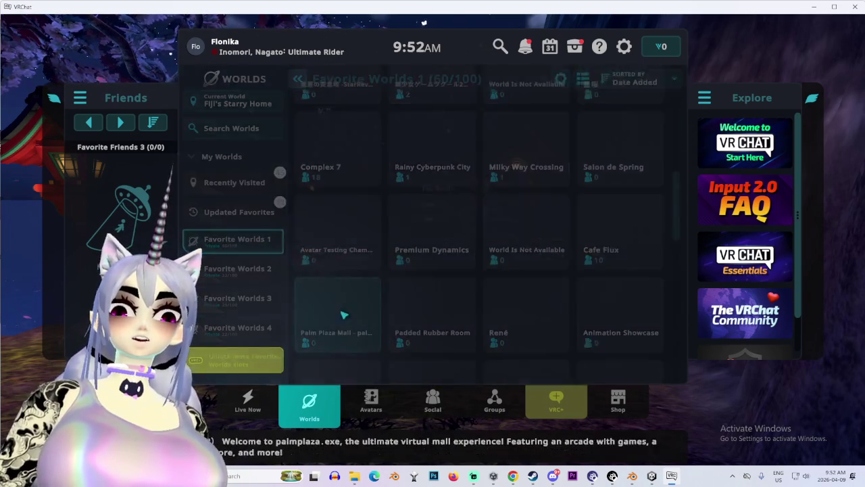
pyautogui.click(224, 297)
pyautogui.click(386, 247)
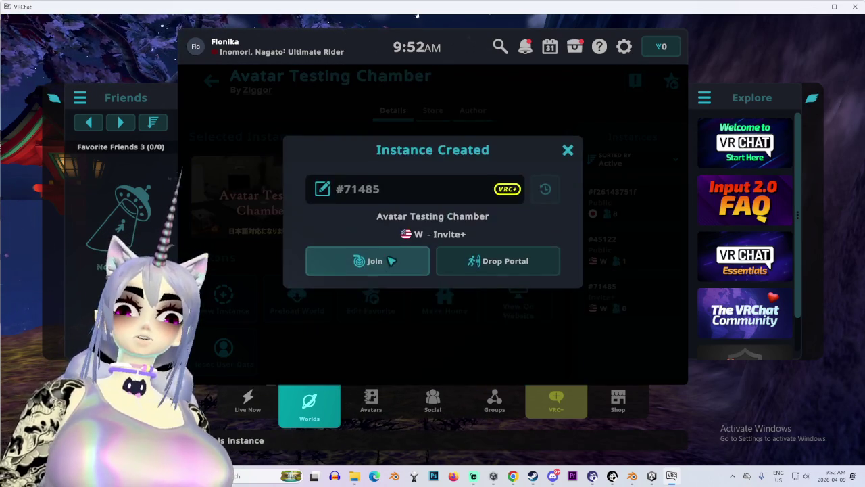
pyautogui.click(391, 263)
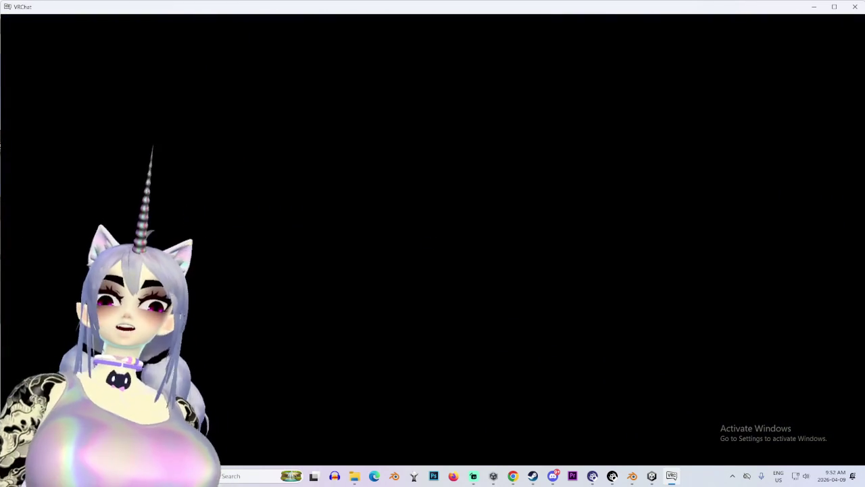
# Bring Chrome's YouTube feed forward, scroll it briefly, then return to VRChat
pyautogui.press('super')
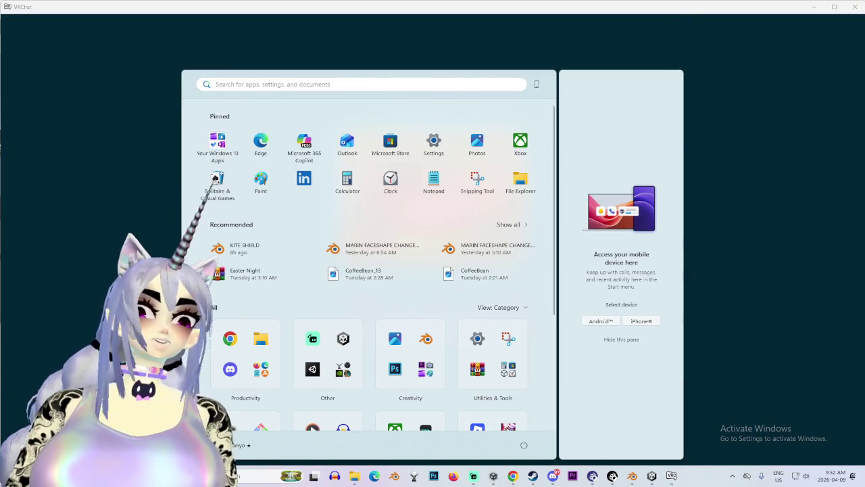
pyautogui.click(513, 476)
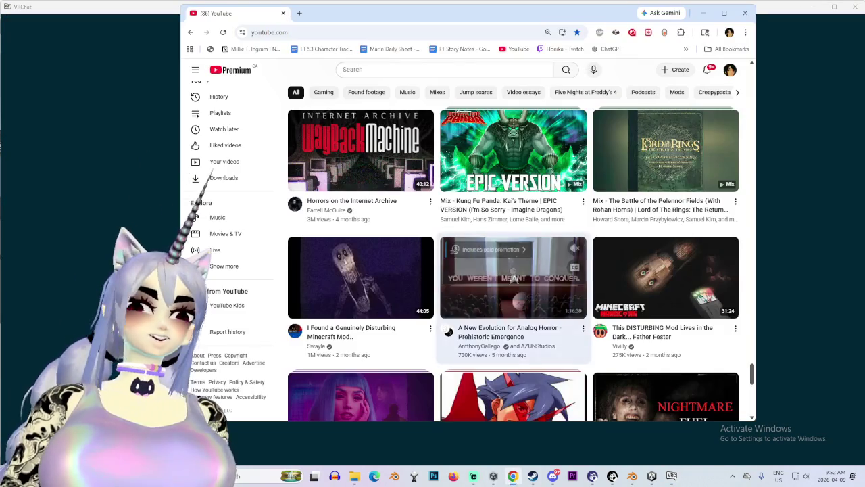
pyautogui.scroll(-3, 514, 283)
pyautogui.scroll(1, 514, 284)
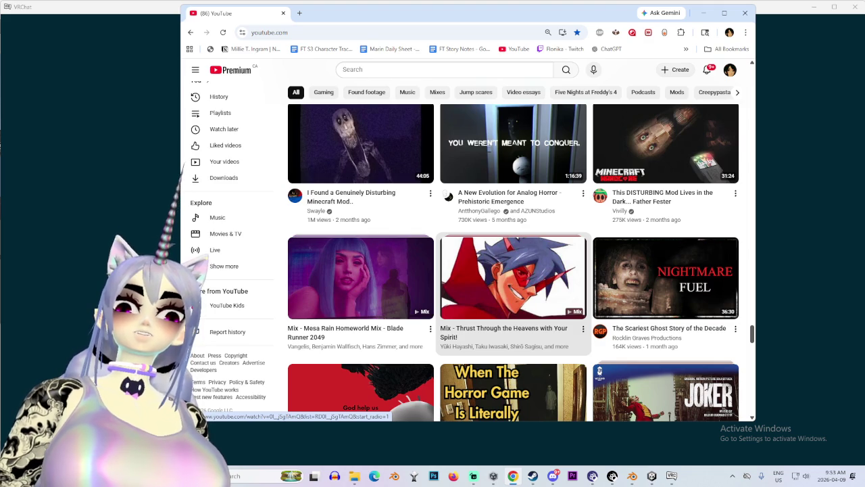
pyautogui.scroll(-10, 414, 223)
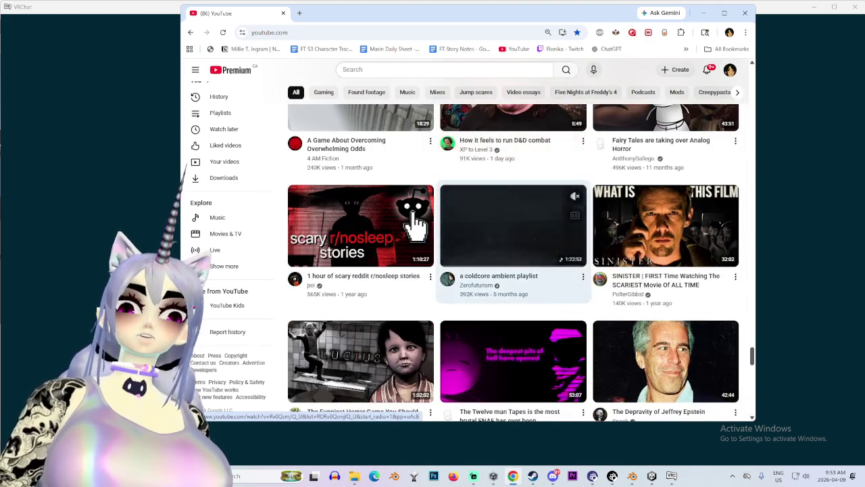
pyautogui.scroll(-6, 415, 223)
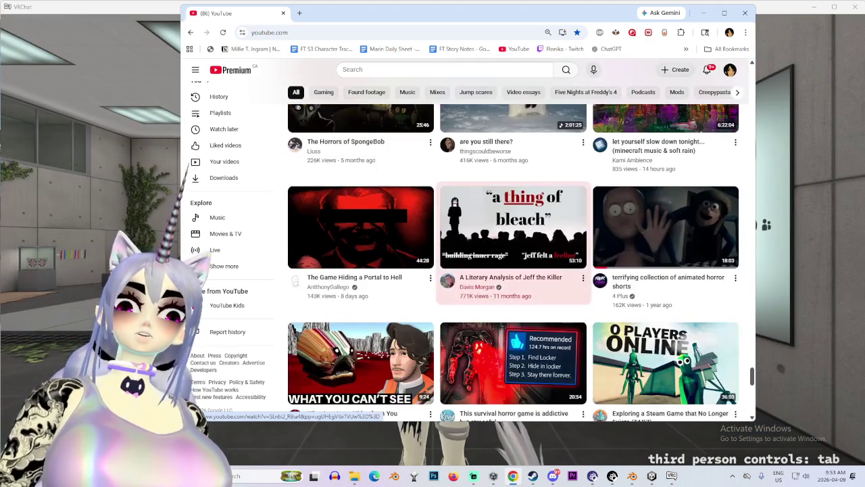
pyautogui.hotkey('alt', 'Tab')
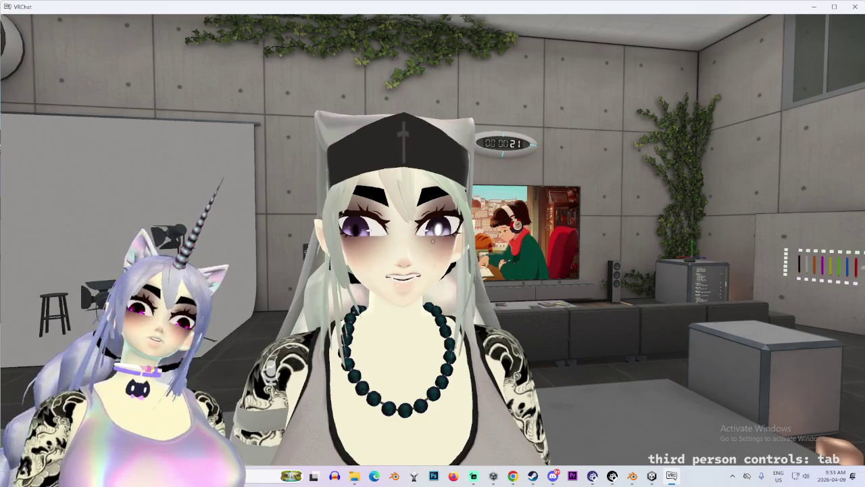
# Apply SDK: MARIN SINGLE BRAID 04 from the SDK Test Avatars list
pyautogui.press('Escape')
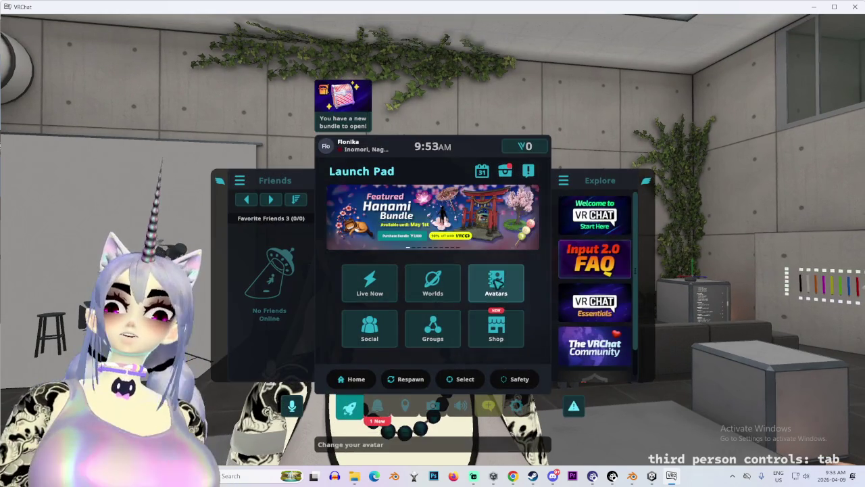
pyautogui.click(498, 281)
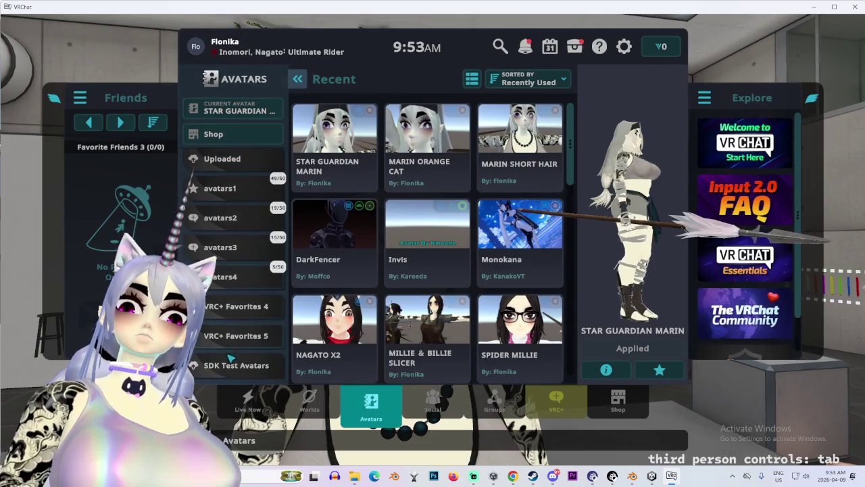
pyautogui.click(241, 370)
pyautogui.click(344, 143)
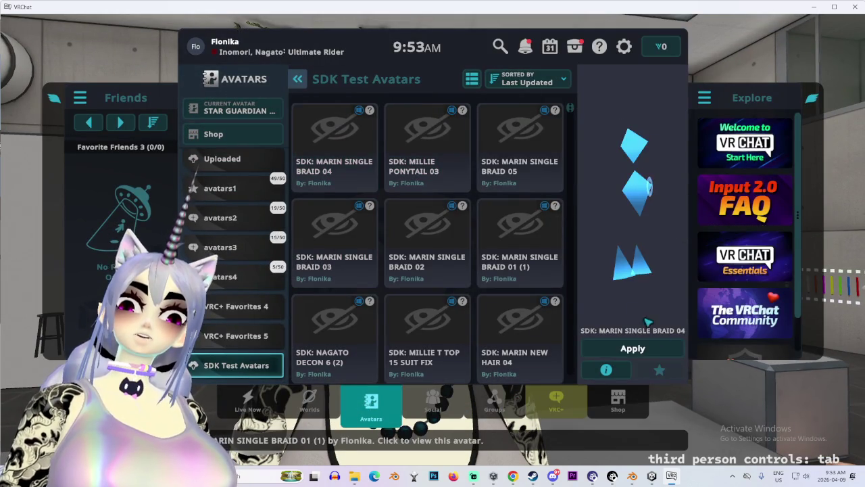
pyautogui.click(634, 348)
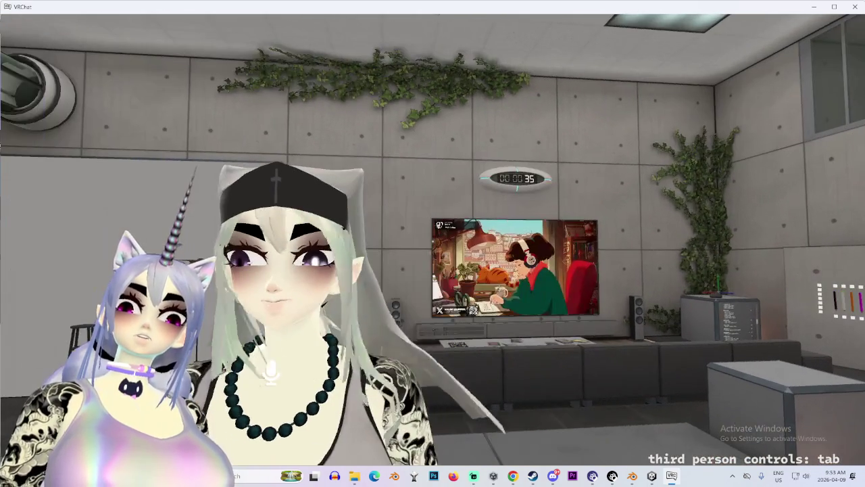
# Widen Unity's Hierarchy panel, then return to VRChat
pyautogui.press('super')
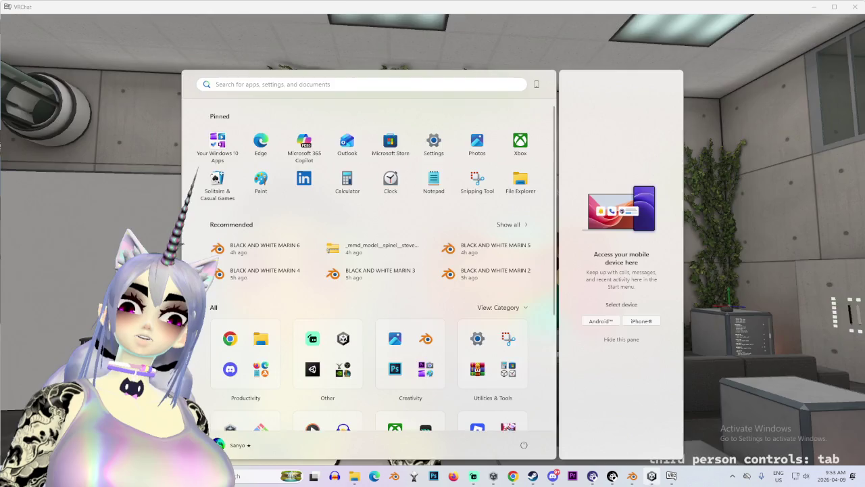
pyautogui.hotkey('alt', 'Tab')
pyautogui.moveTo(459, 176); pyautogui.dragTo(410, 176)
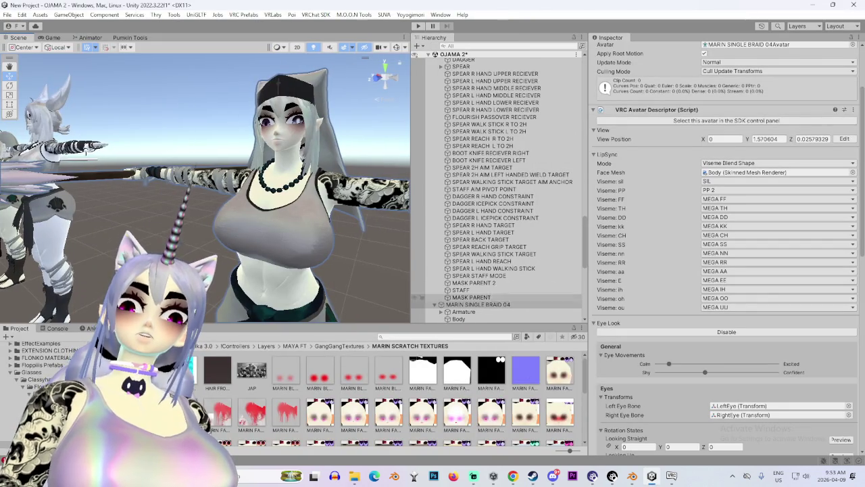
pyautogui.hotkey('alt', 'Tab')
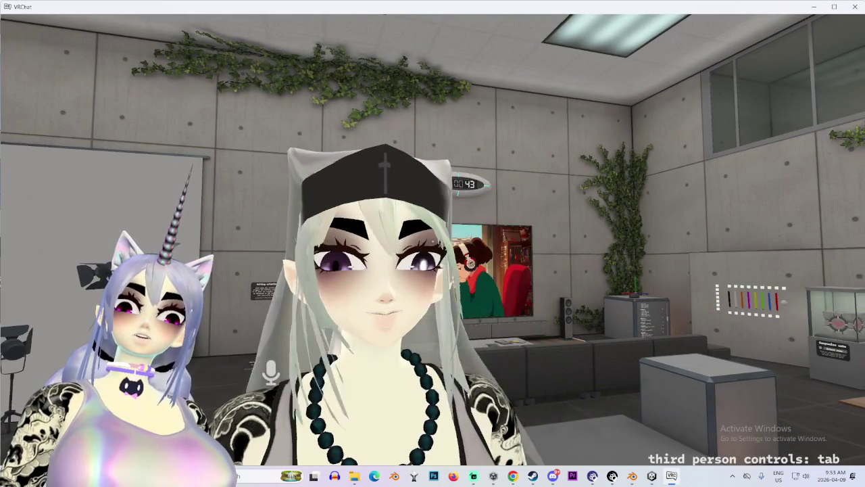
# Wear the uploaded MARIN ORANGE CAT avatar
pyautogui.press('Escape')
pyautogui.click(507, 284)
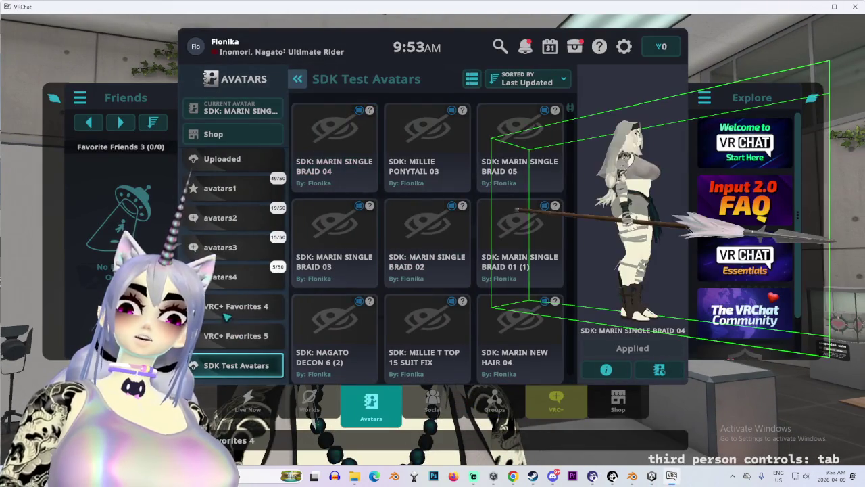
pyautogui.scroll(2, 232, 350)
pyautogui.click(226, 222)
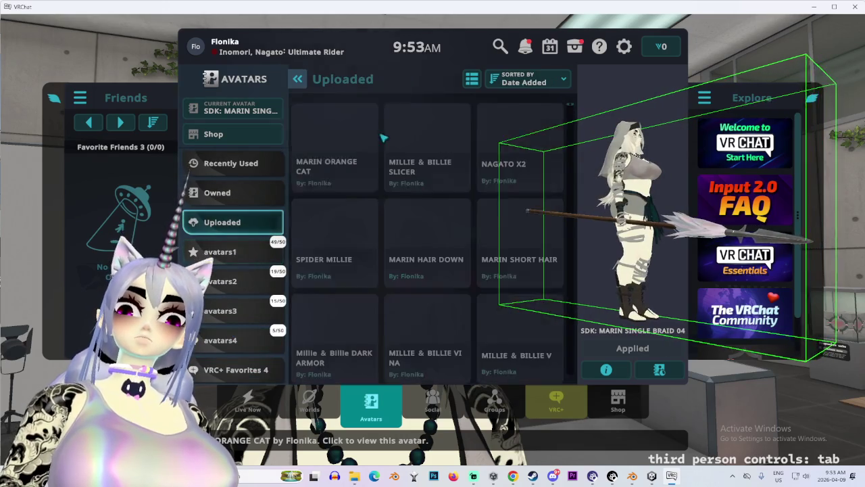
pyautogui.click(326, 136)
pyautogui.click(648, 348)
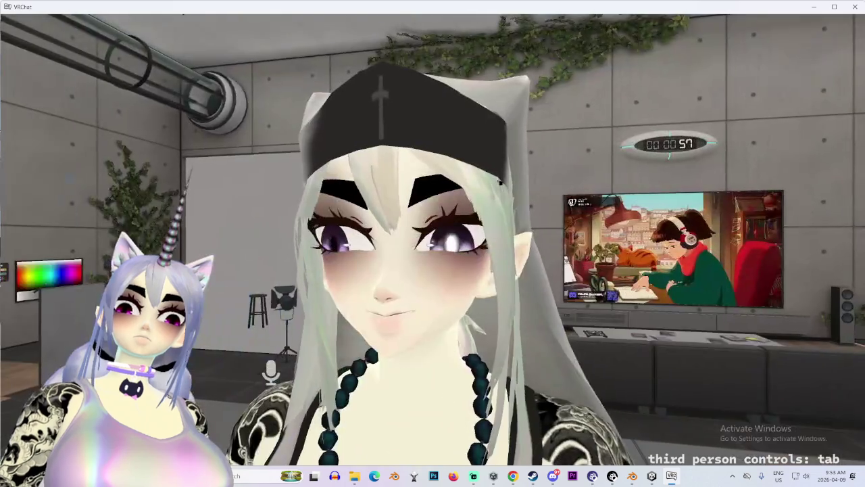
# Switch back to the SDK test avatar from SDK Test Avatars
pyautogui.press('Escape')
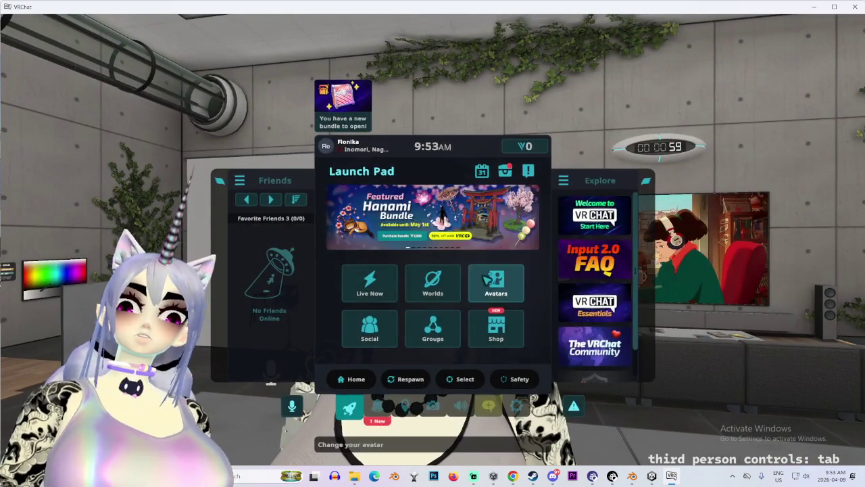
pyautogui.click(498, 281)
pyautogui.click(240, 368)
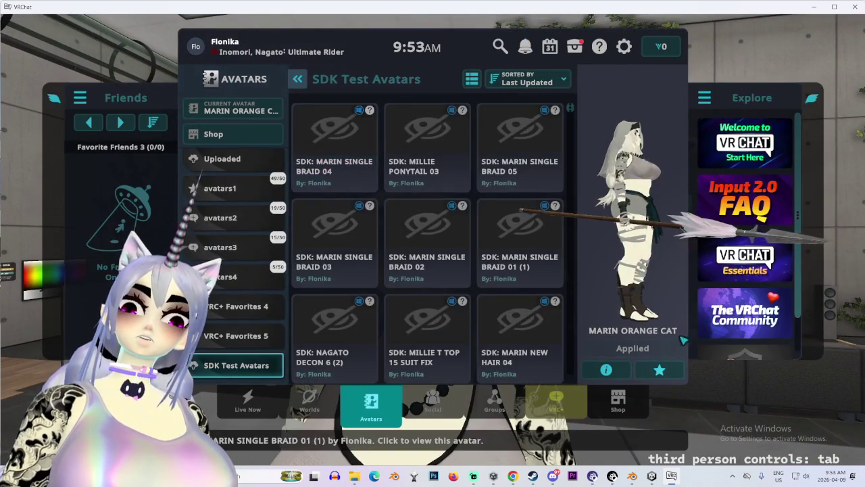
pyautogui.click(634, 349)
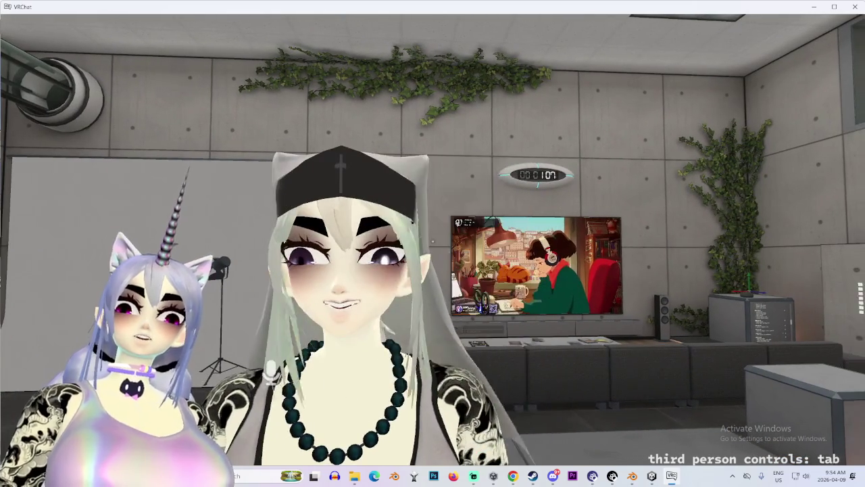
# Wear the uploaded STAR GUARDIAN MARIN avatar
pyautogui.press('Escape')
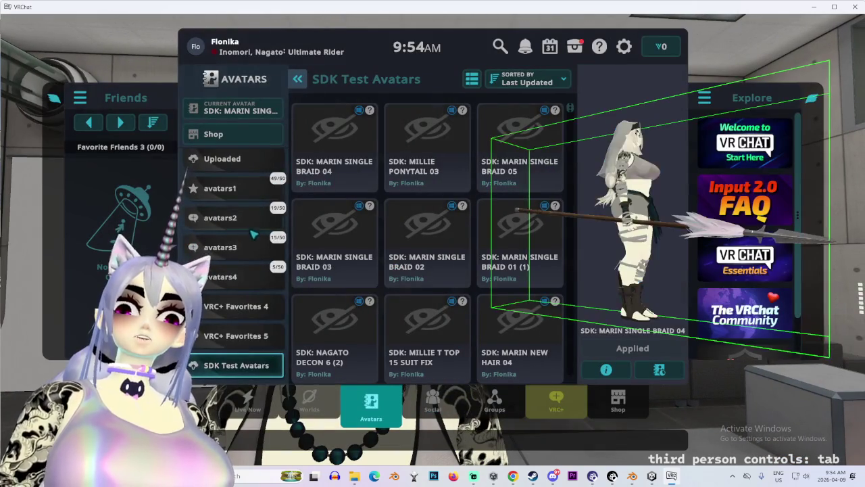
pyautogui.scroll(2, 252, 234)
pyautogui.click(258, 224)
pyautogui.scroll(-2, 447, 270)
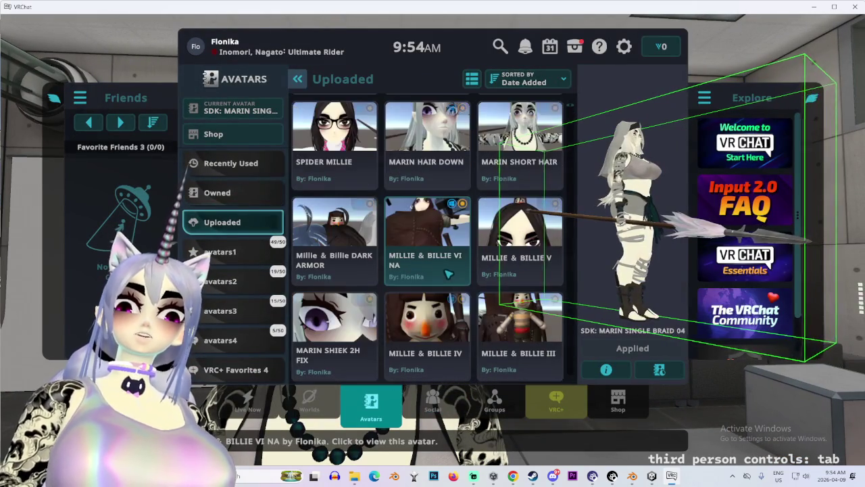
pyautogui.scroll(-8, 448, 272)
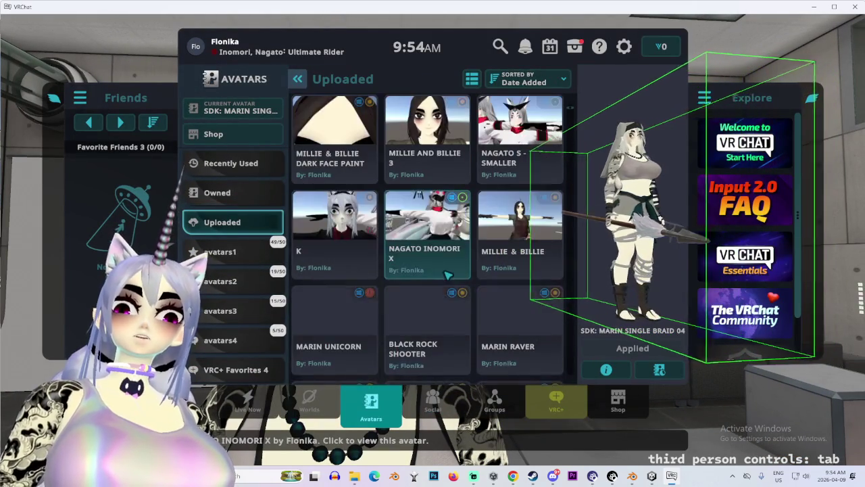
pyautogui.scroll(-3, 436, 263)
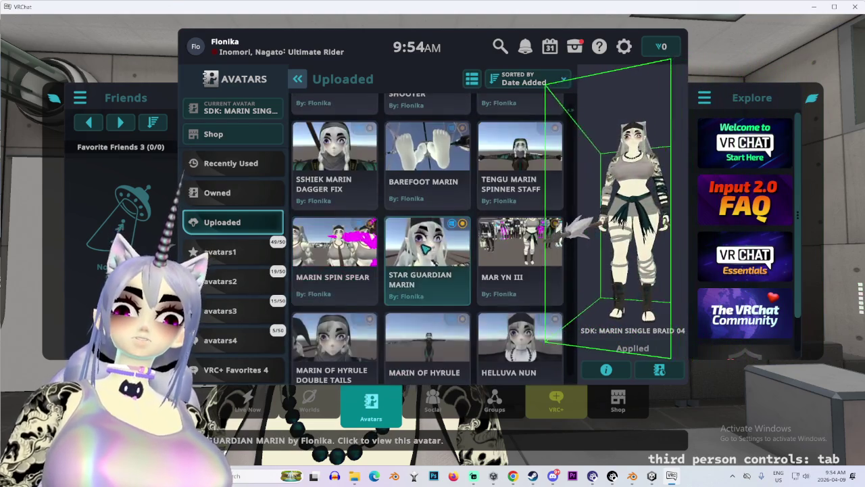
pyautogui.click(632, 347)
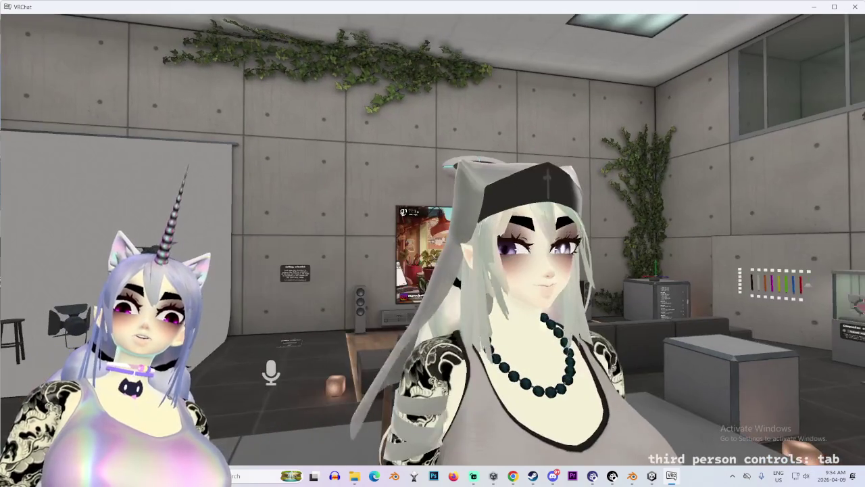
# Quit VRChat from the Settings power icon, confirming Yes in the Exit dialog
pyautogui.press('Escape')
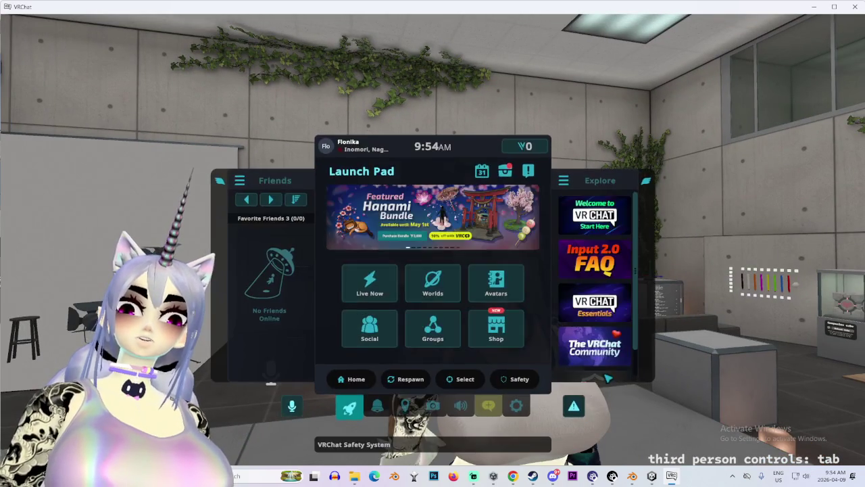
pyautogui.click(516, 408)
pyautogui.click(507, 170)
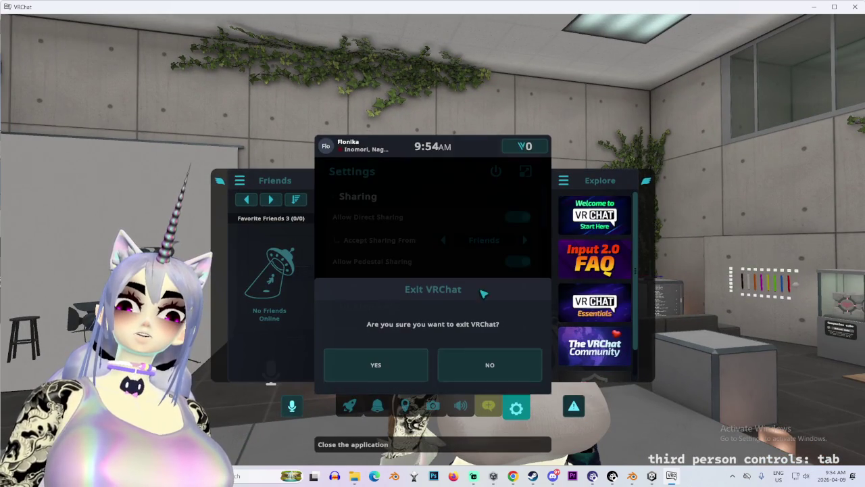
pyautogui.click(399, 355)
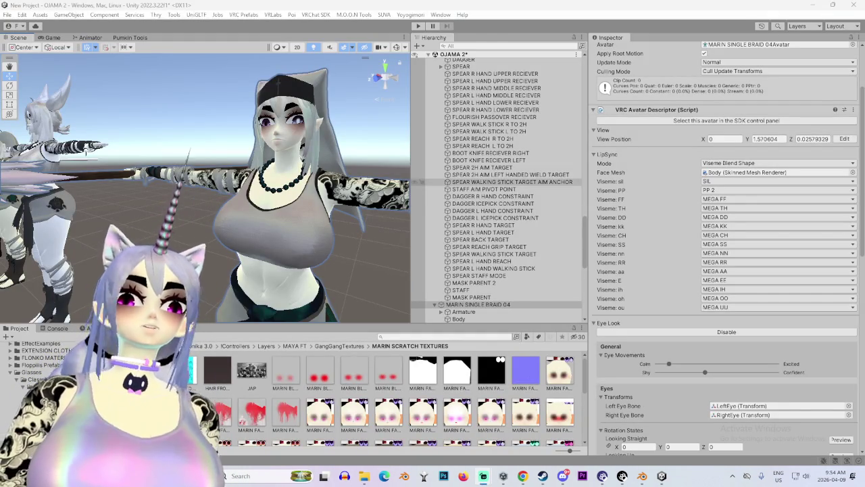
# Select MARIN SINGLE BRAID 04's Body mesh and scroll its BlendShapes to FACE SHORTENING 49.2
pyautogui.scroll(5, 202, 189)
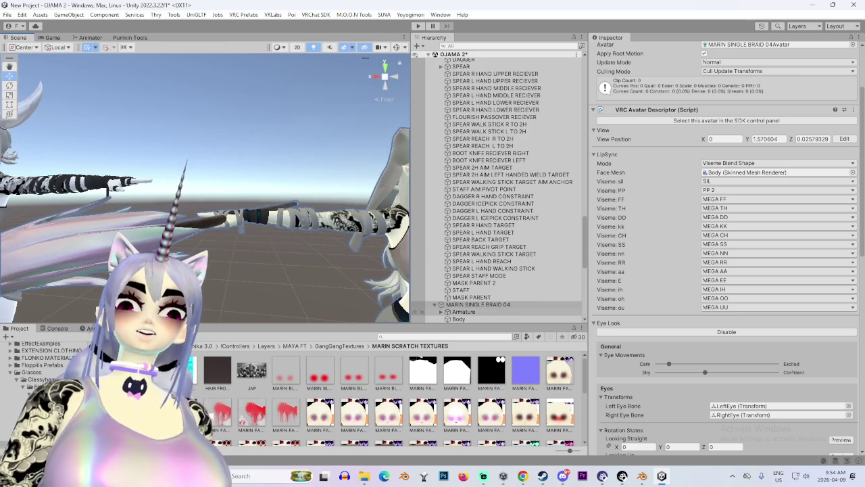
pyautogui.scroll(-3, 497, 189)
pyautogui.click(459, 264)
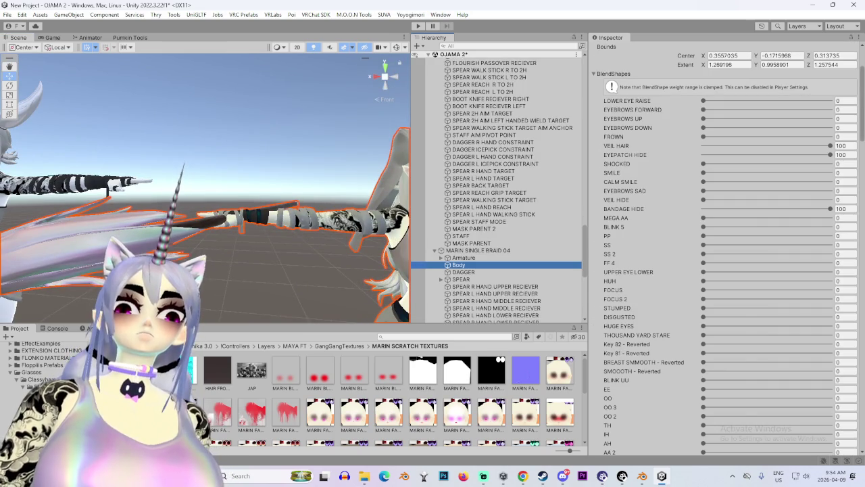
pyautogui.scroll(-15, 726, 250)
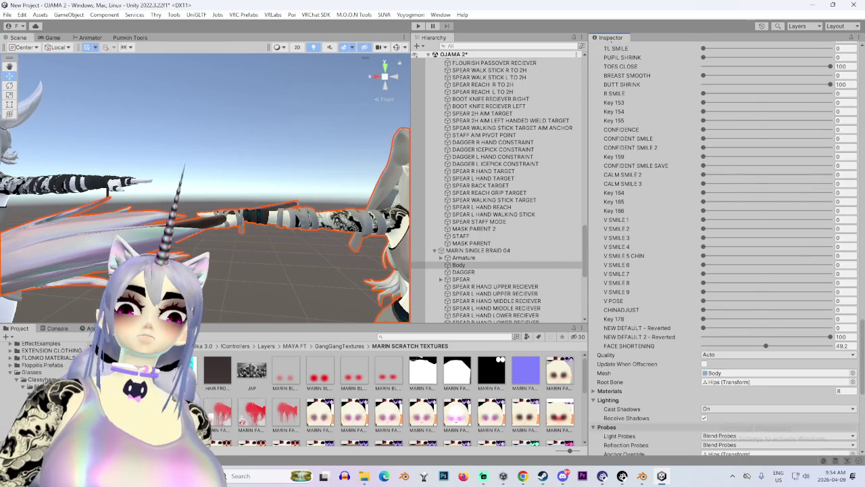
# Switch to Chrome and scroll far down the YouTube home feed recommendations
pyautogui.hotkey('alt', 'Tab')
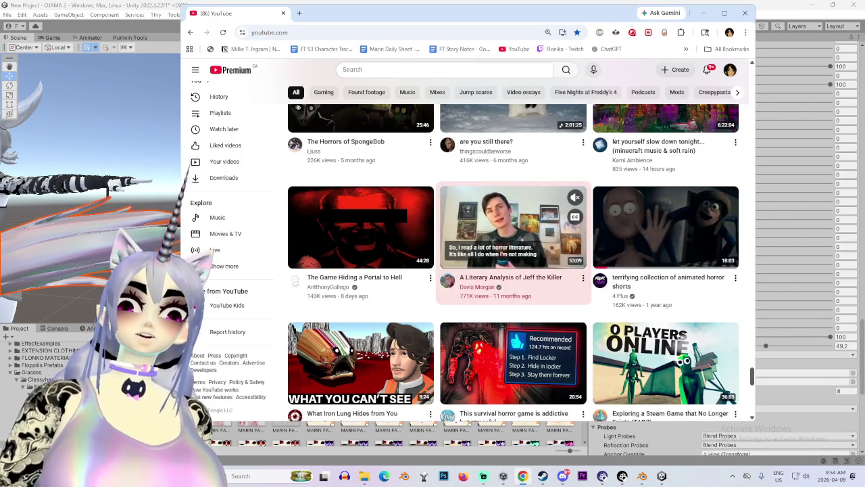
pyautogui.scroll(-2, 502, 234)
pyautogui.scroll(-5, 513, 264)
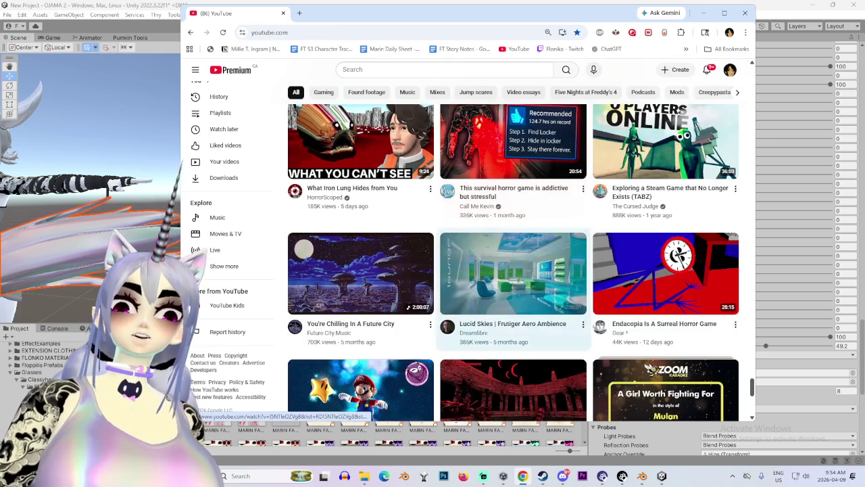
pyautogui.scroll(-2, 513, 264)
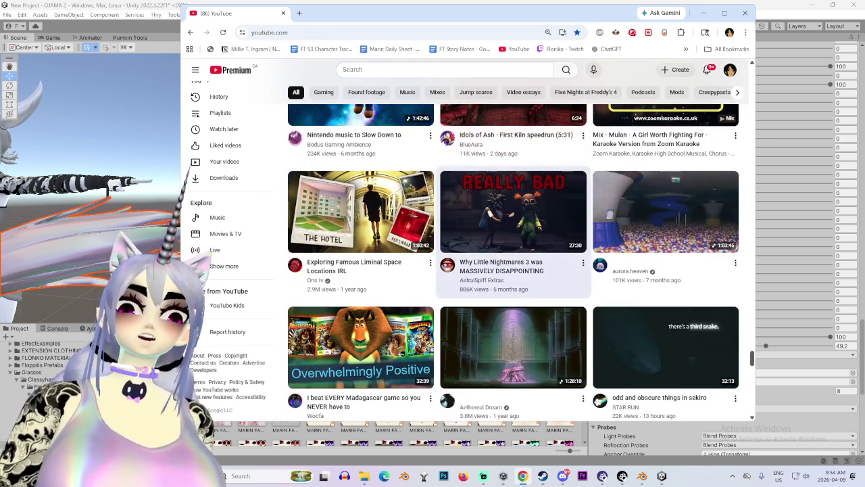
pyautogui.scroll(-3, 514, 264)
pyautogui.scroll(-4, 514, 263)
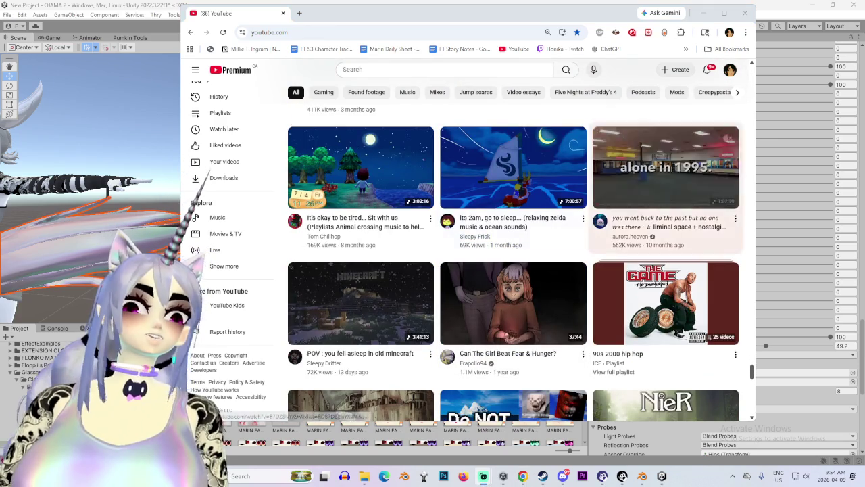
pyautogui.scroll(-8, 442, 313)
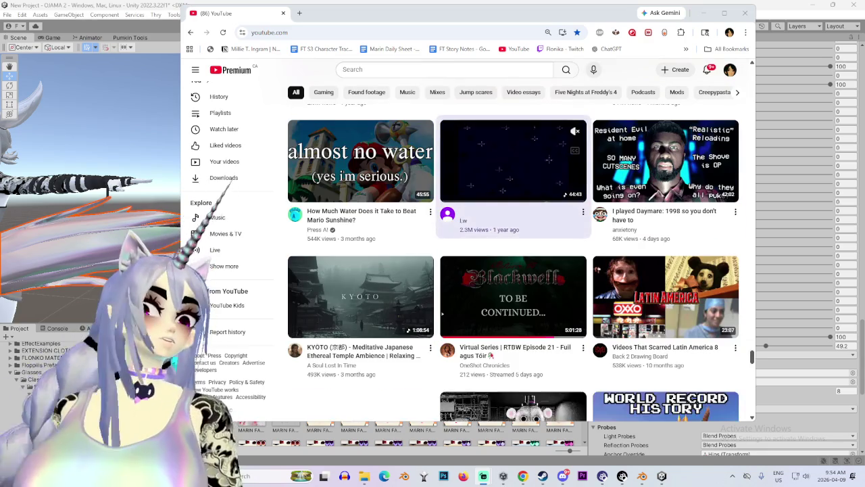
pyautogui.scroll(-3, 513, 176)
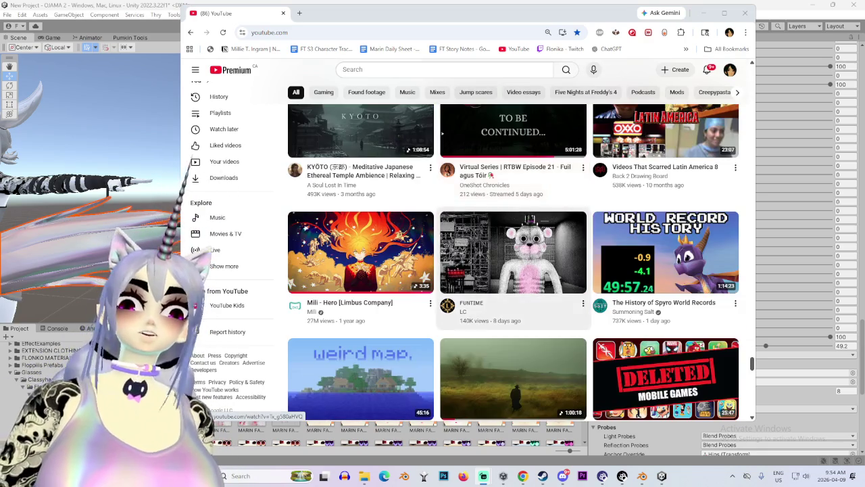
pyautogui.scroll(-1, 513, 196)
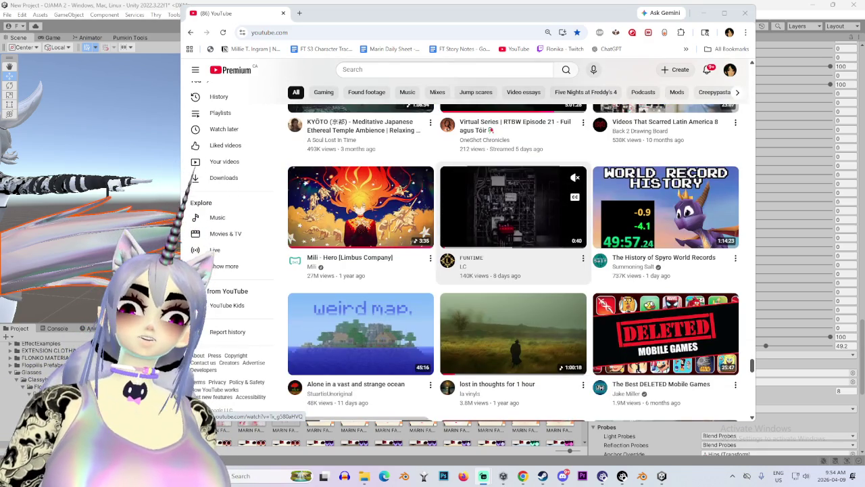
pyautogui.scroll(-5, 513, 217)
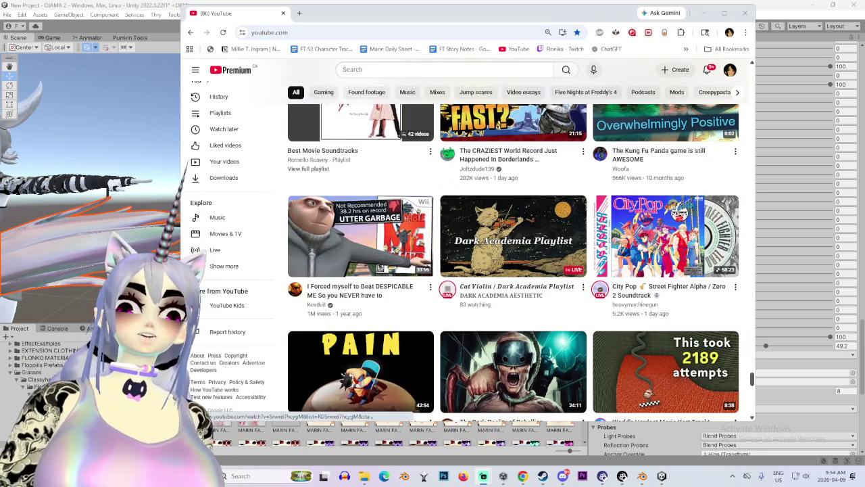
pyautogui.scroll(-1, 513, 257)
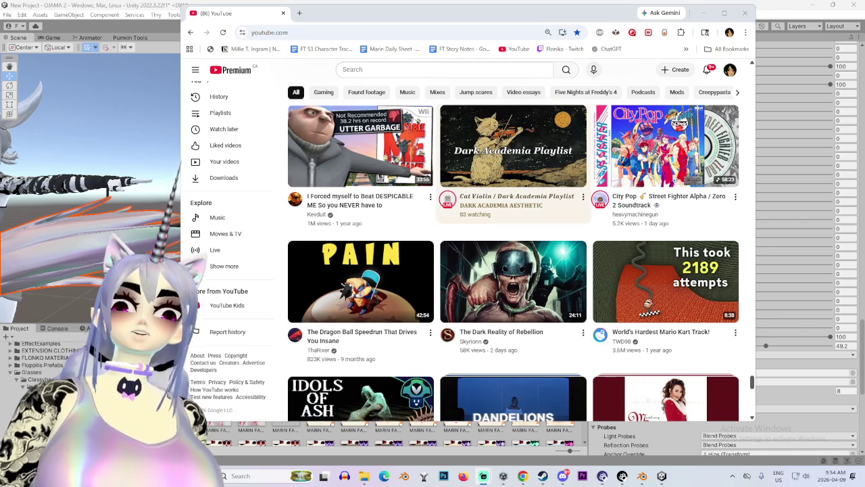
pyautogui.moveTo(514, 284)
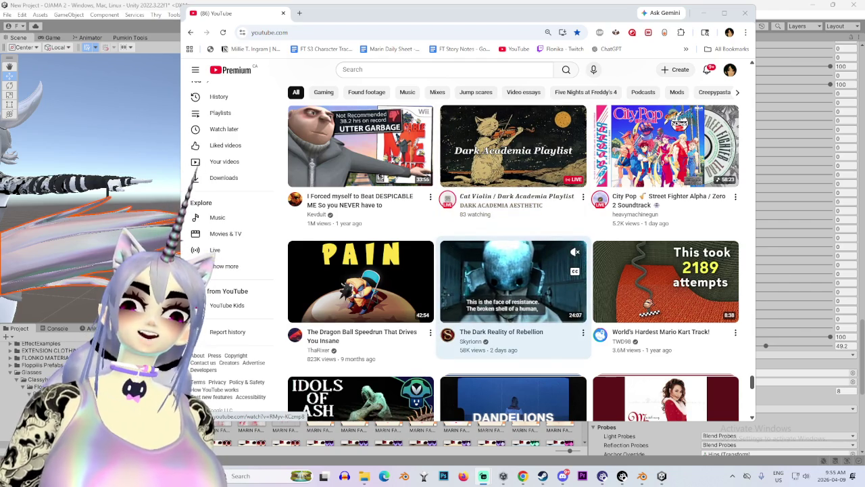
pyautogui.moveTo(666, 284)
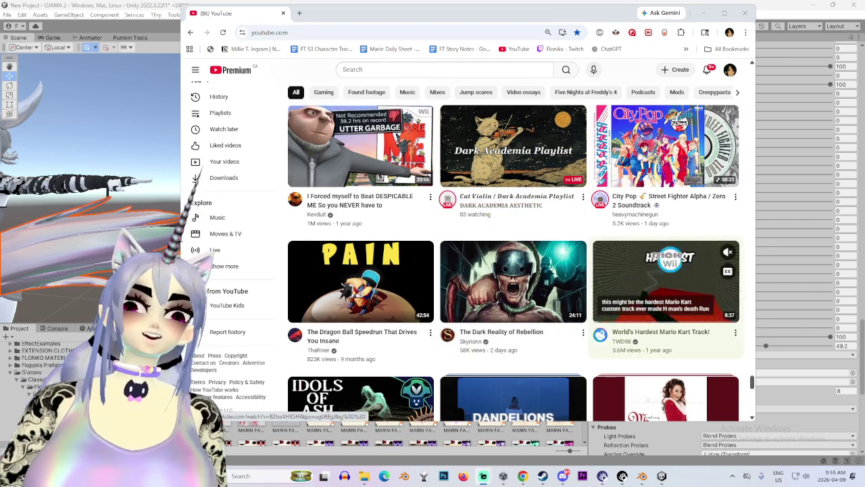
pyautogui.scroll(-3, 514, 257)
pyautogui.scroll(-4, 514, 257)
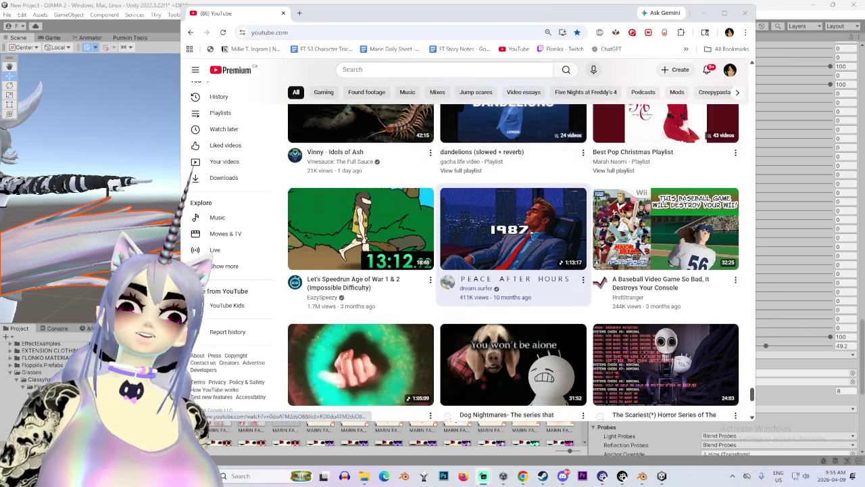
pyautogui.scroll(-3, 514, 284)
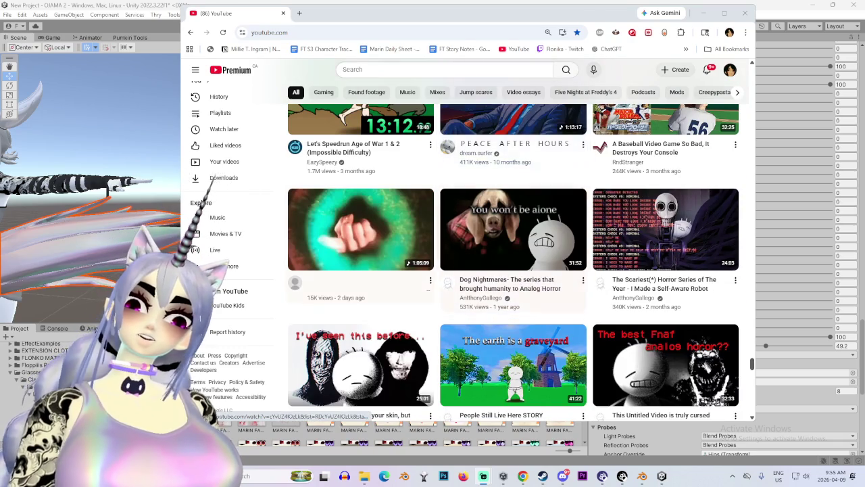
pyautogui.scroll(-4, 513, 270)
pyautogui.scroll(-3, 514, 270)
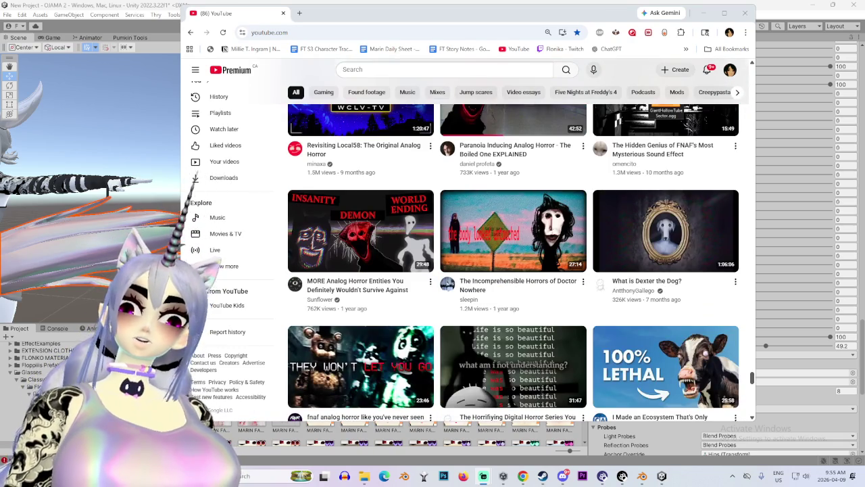
pyautogui.scroll(-2, 514, 270)
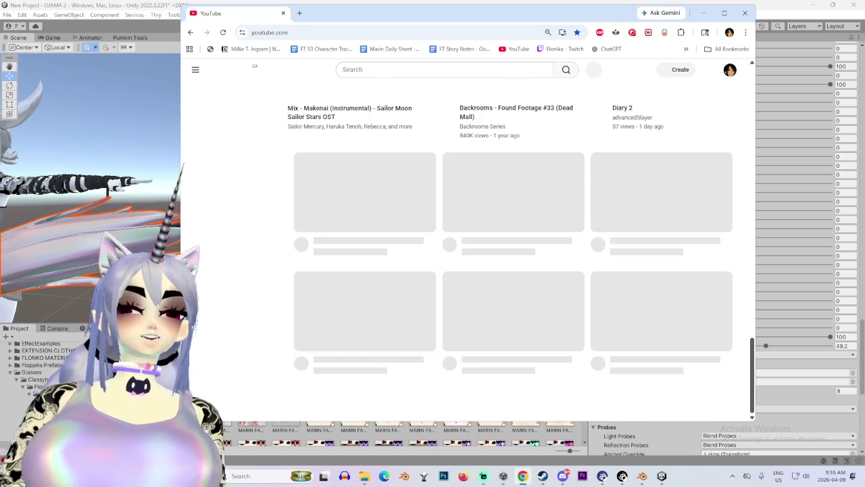
pyautogui.scroll(-4, 514, 325)
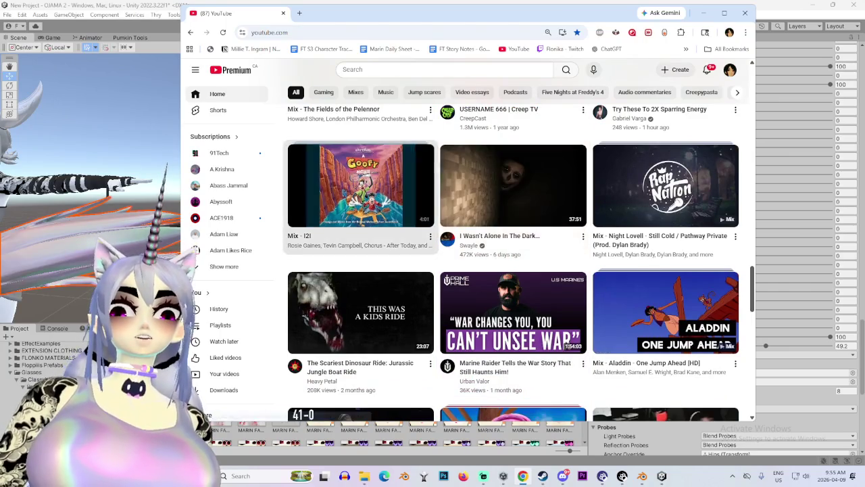
pyautogui.scroll(-1, 361, 223)
pyautogui.scroll(-2, 361, 223)
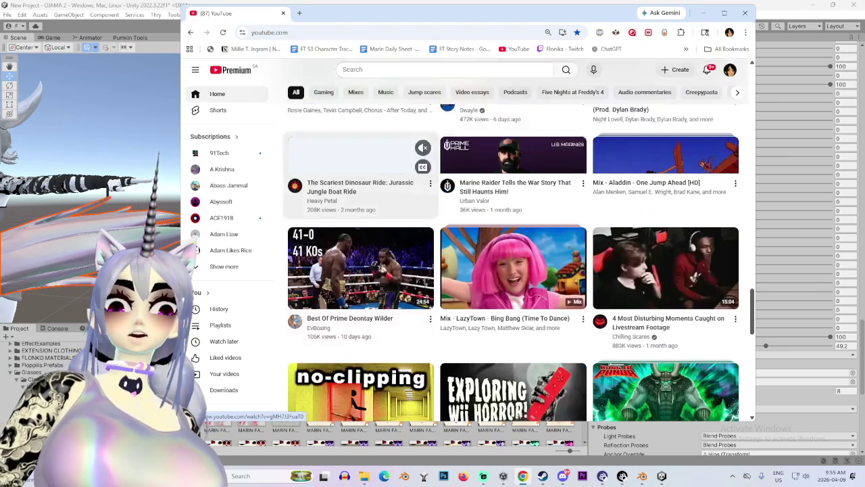
pyautogui.scroll(-2, 361, 223)
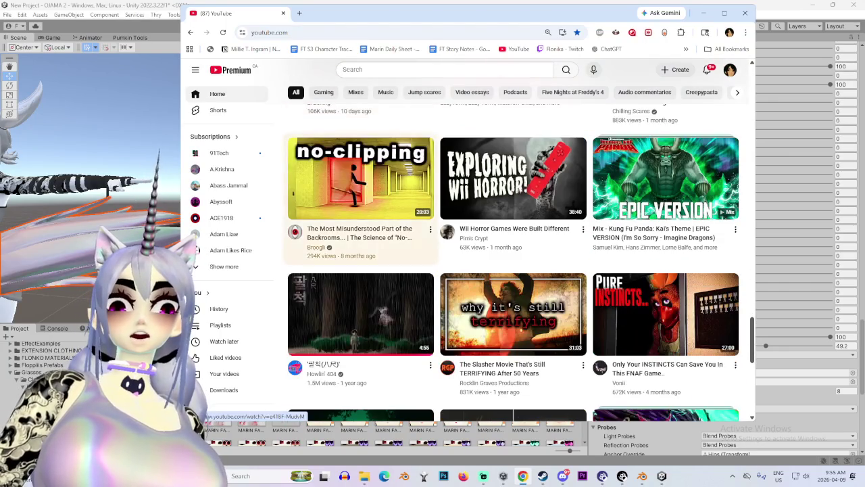
pyautogui.scroll(-4, 375, 237)
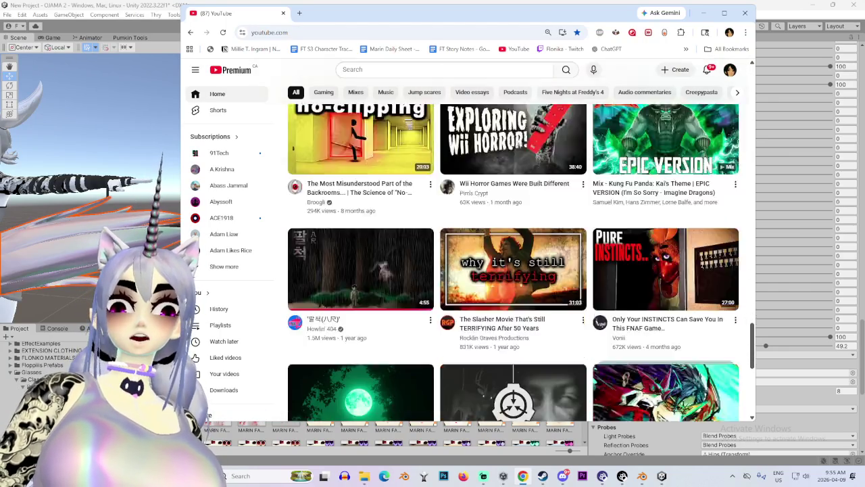
pyautogui.scroll(-2, 361, 270)
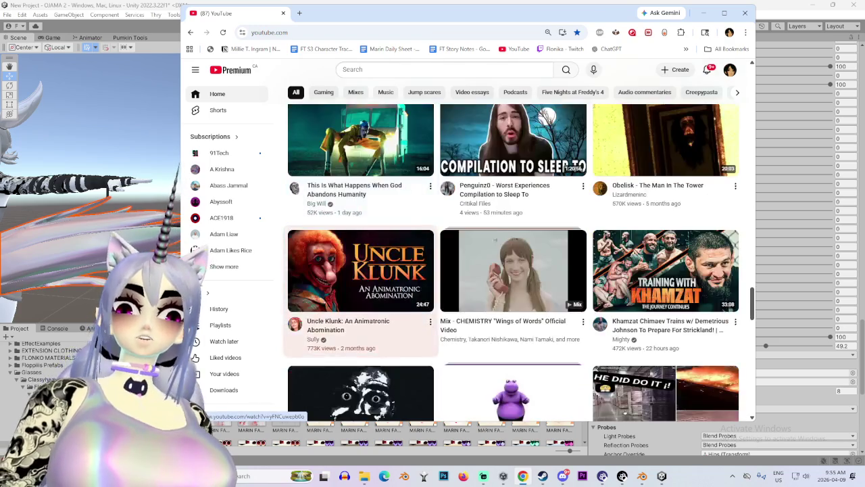
pyautogui.scroll(1, 361, 271)
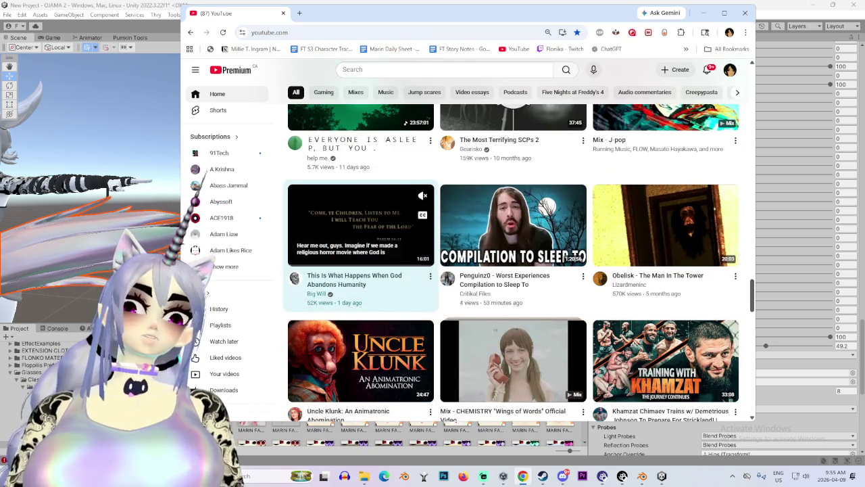